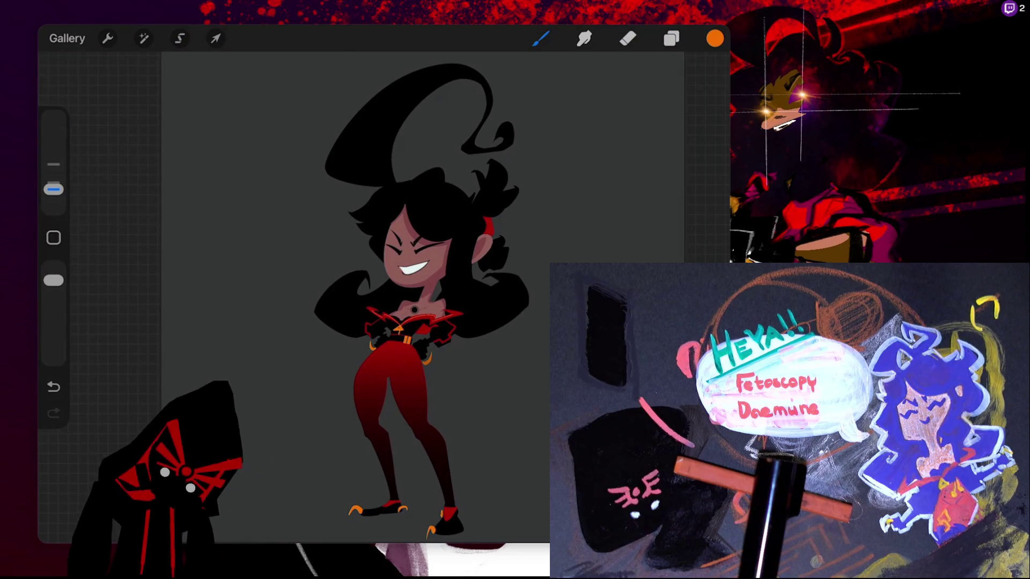
# In the layers list, turn a hidden layer's visibility back on and check Layer 22's options
pyautogui.scroll(5, 376, 300)
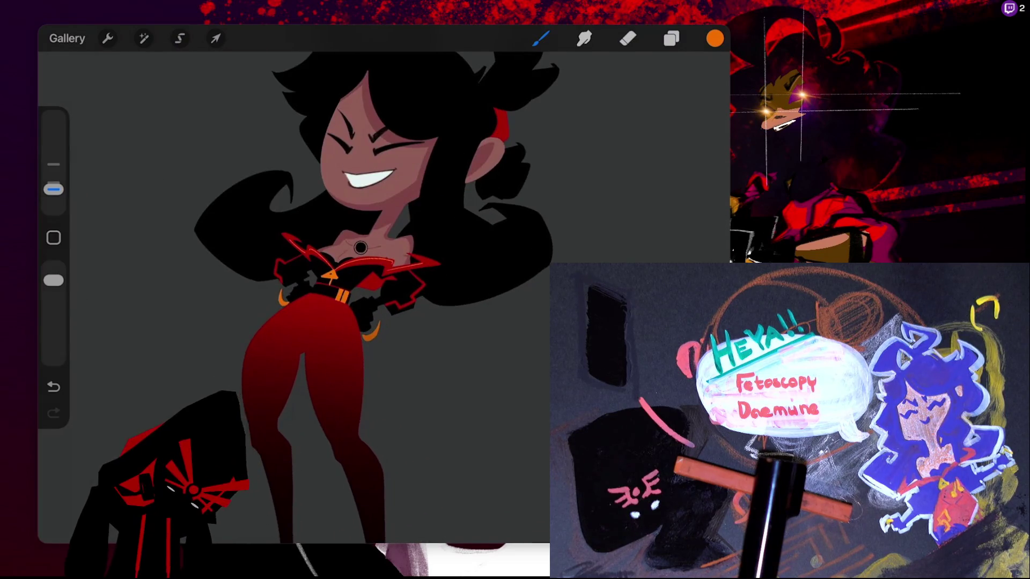
pyautogui.hscroll(-2, 343, 295)
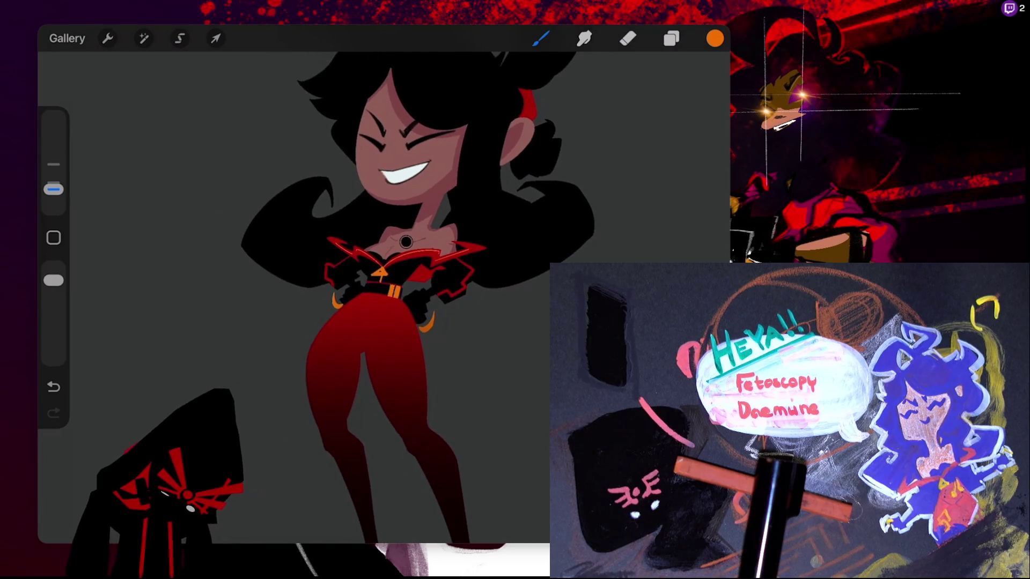
pyautogui.scroll(-5, 408, 295)
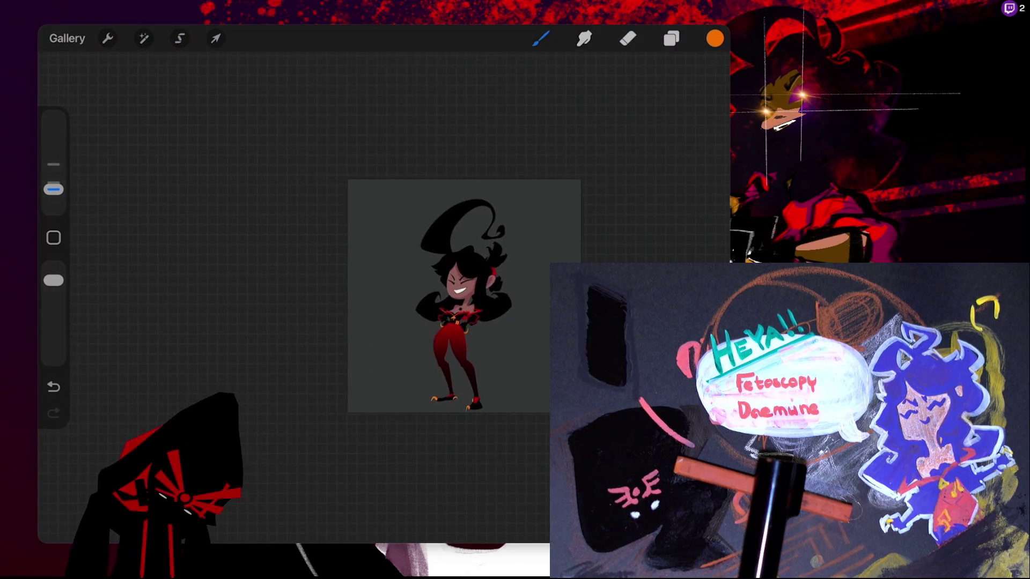
pyautogui.scroll(2, 429, 311)
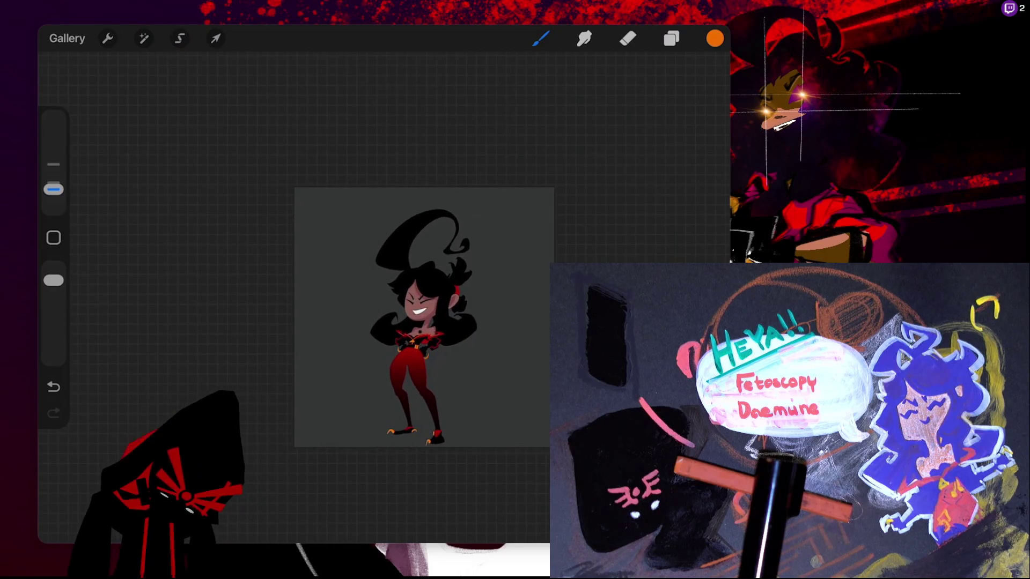
pyautogui.scroll(5, 424, 316)
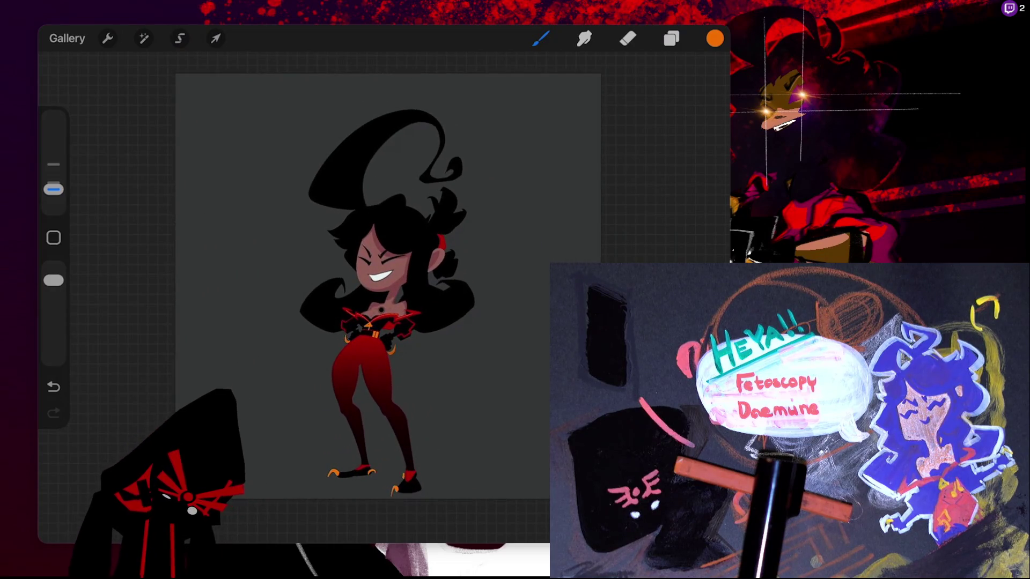
pyautogui.scroll(-1, 408, 290)
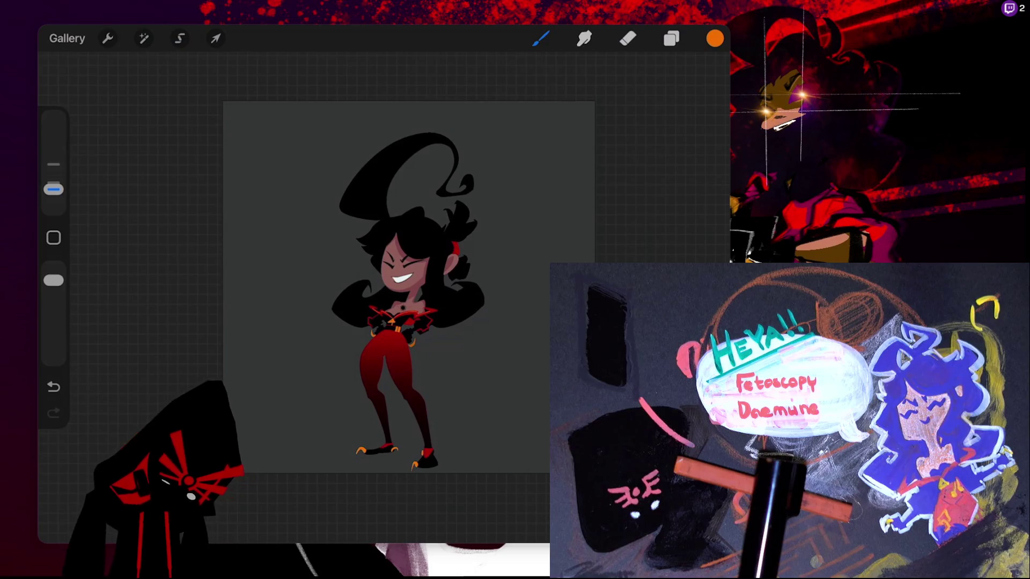
pyautogui.scroll(-5, 409, 287)
pyautogui.scroll(-5, 410, 290)
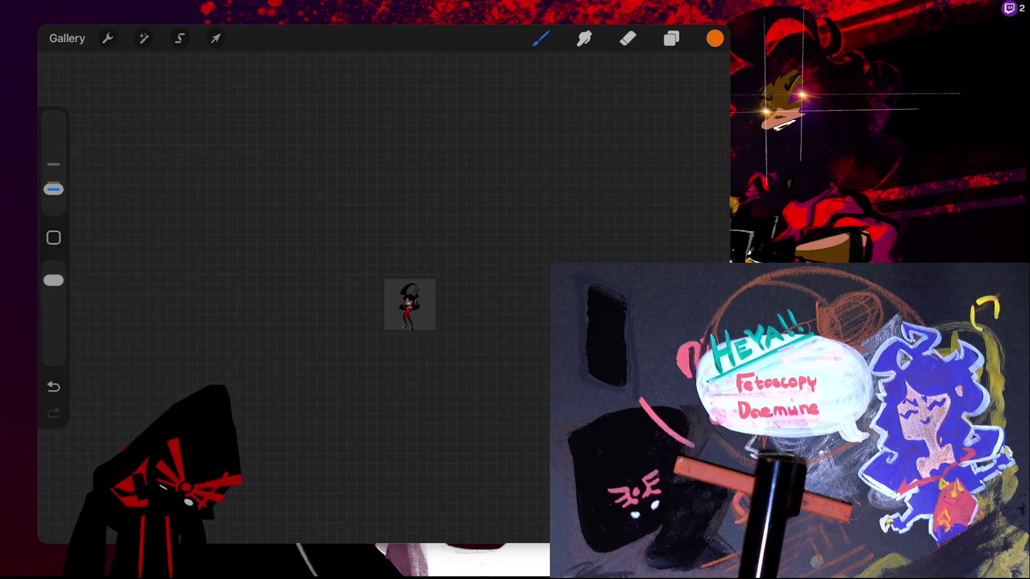
pyautogui.scroll(3, 394, 309)
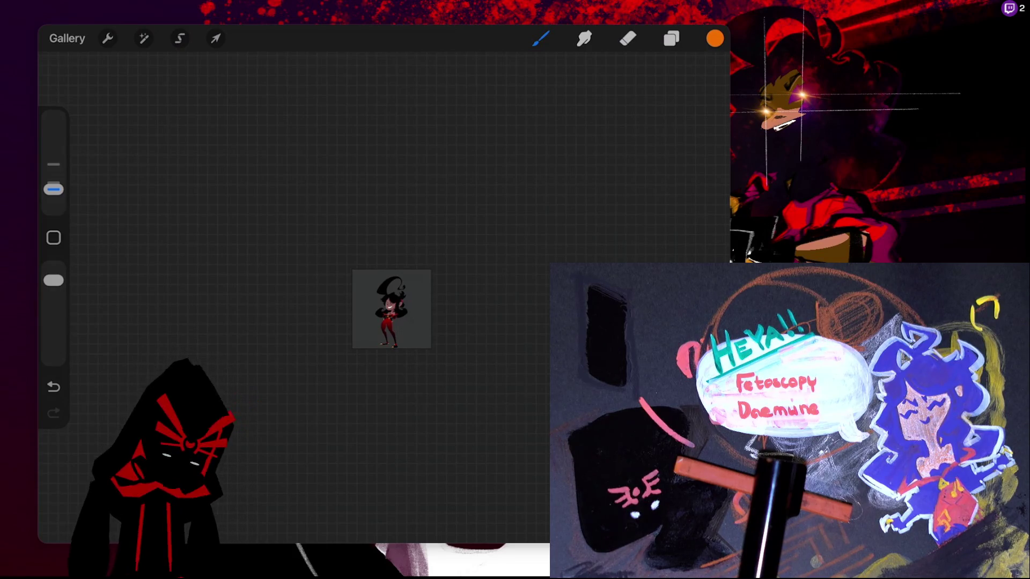
pyautogui.scroll(5, 383, 346)
pyautogui.scroll(5, 383, 346)
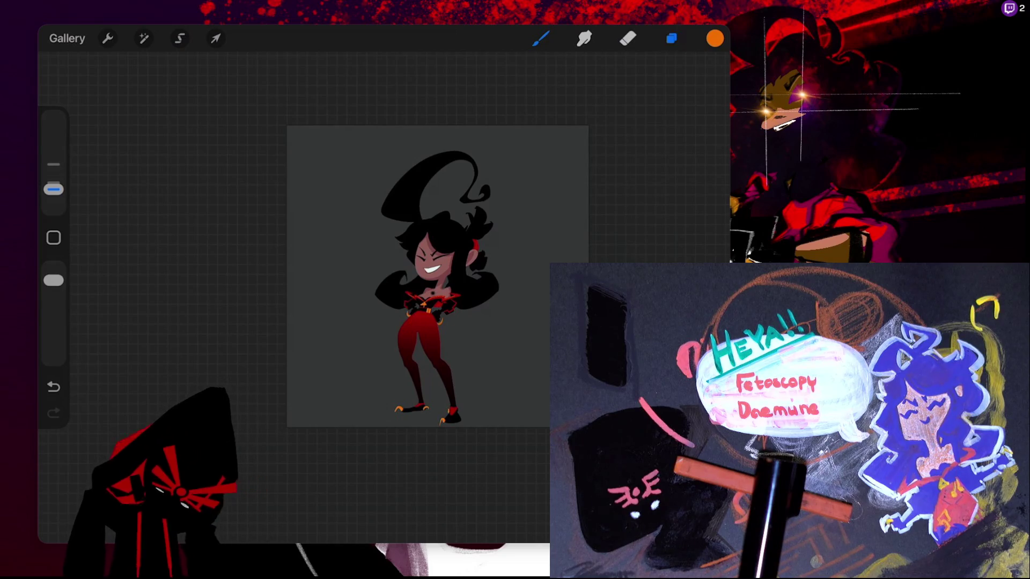
pyautogui.click(671, 38)
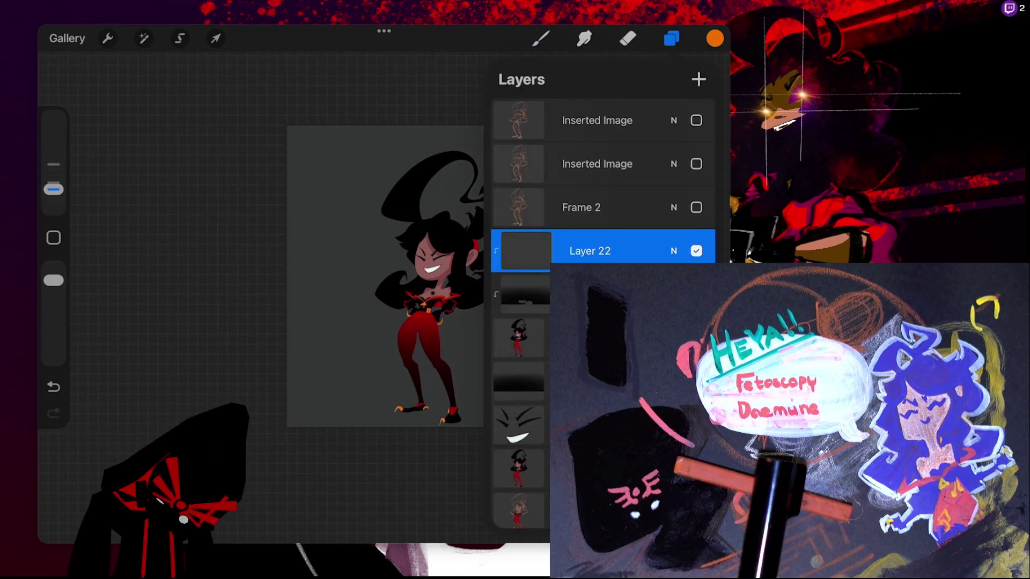
pyautogui.click(696, 250)
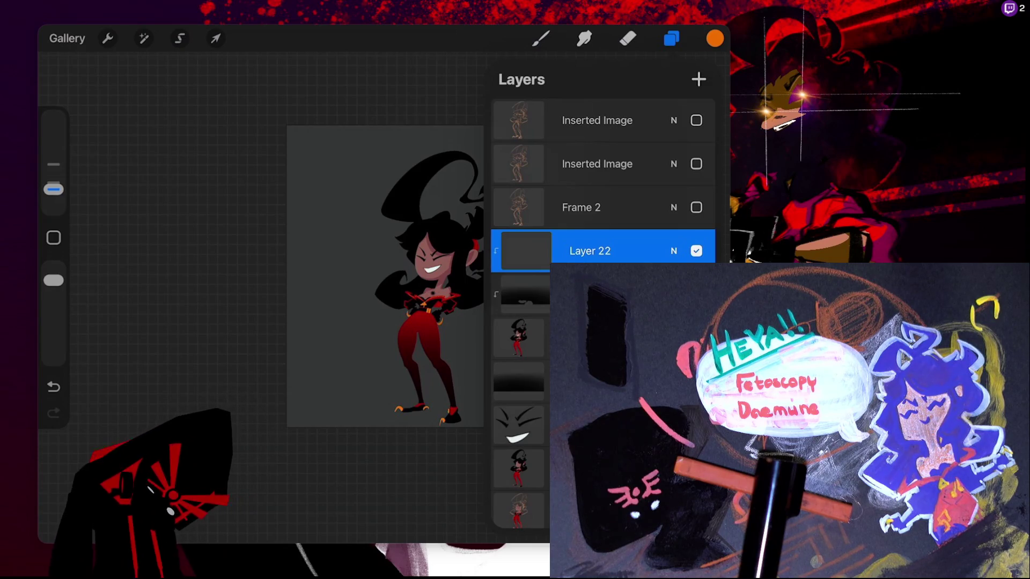
pyautogui.click(590, 251)
pyautogui.click(590, 250)
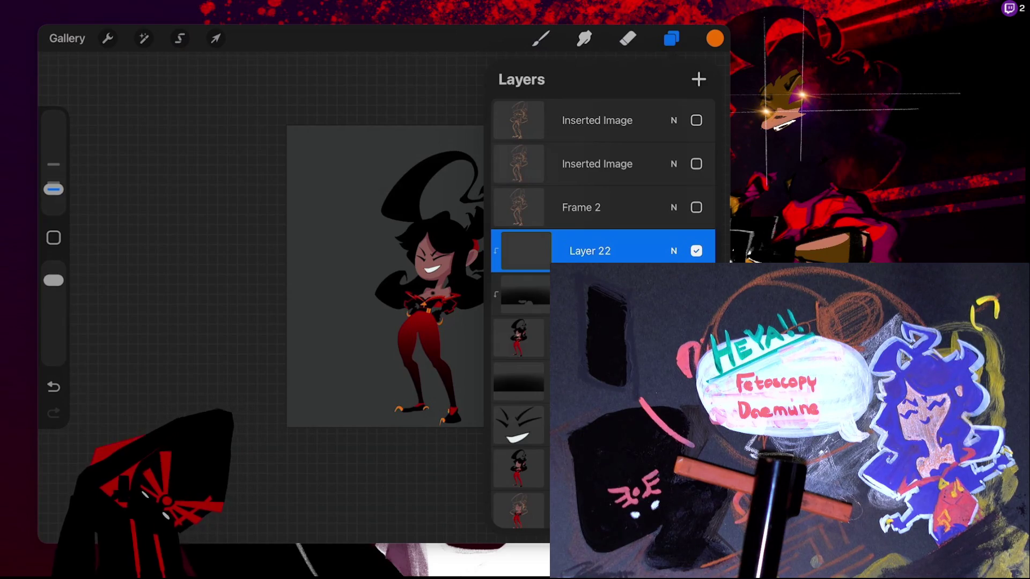
# Make the full character layer the active layer
pyautogui.click(519, 338)
pyautogui.click(520, 338)
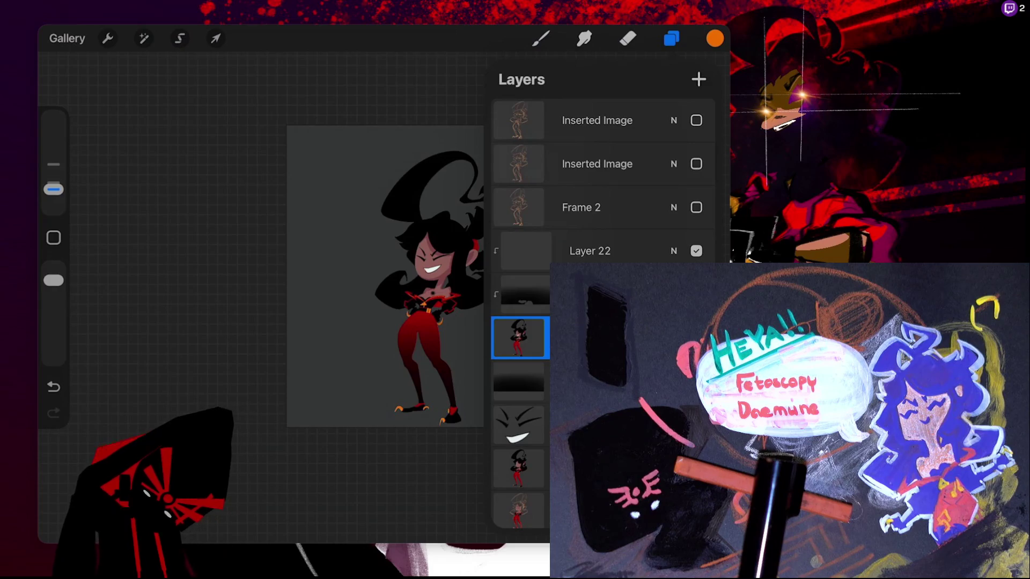
pyautogui.scroll(3, 376, 300)
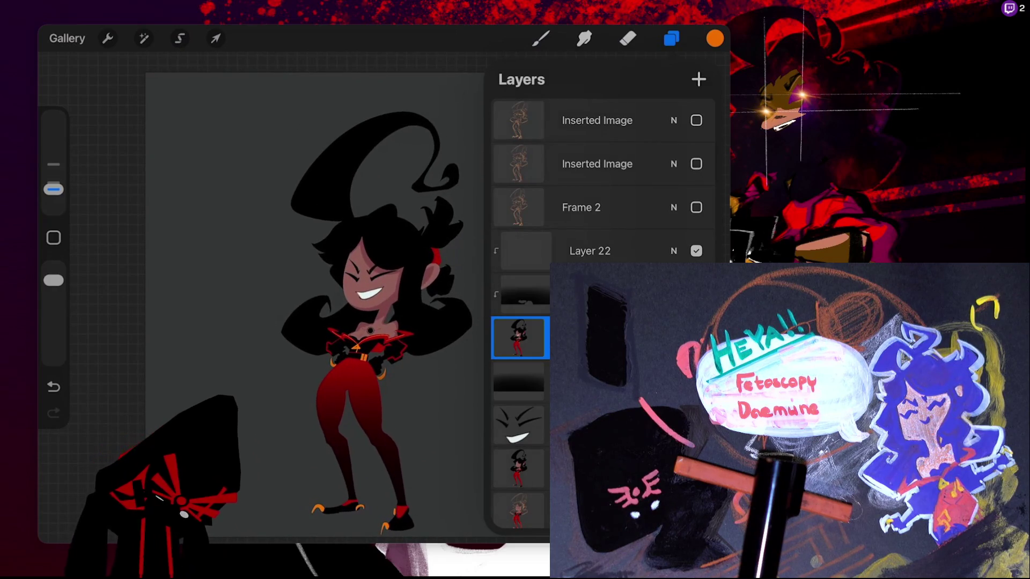
# Start a transform on the character figure after rechecking the layers list
pyautogui.click(180, 38)
pyautogui.scroll(-2, 316, 301)
pyautogui.click(671, 38)
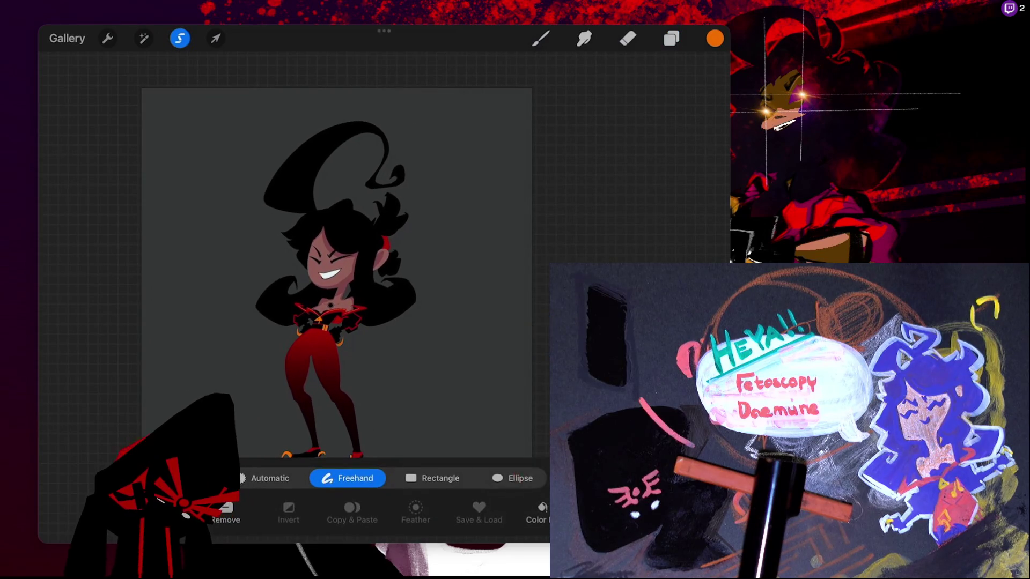
pyautogui.scroll(-3, 375, 279)
pyautogui.click(216, 38)
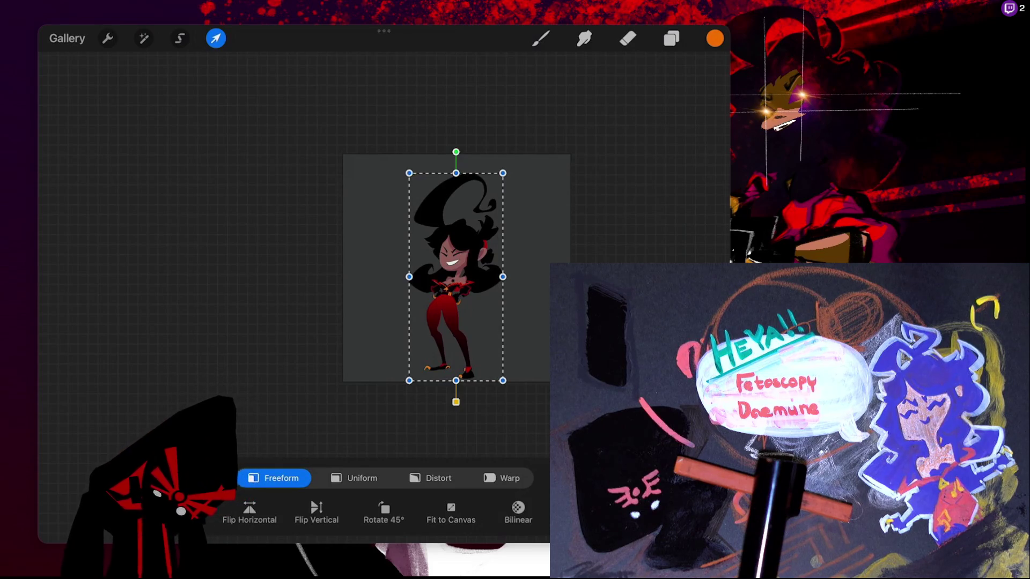
pyautogui.click(671, 38)
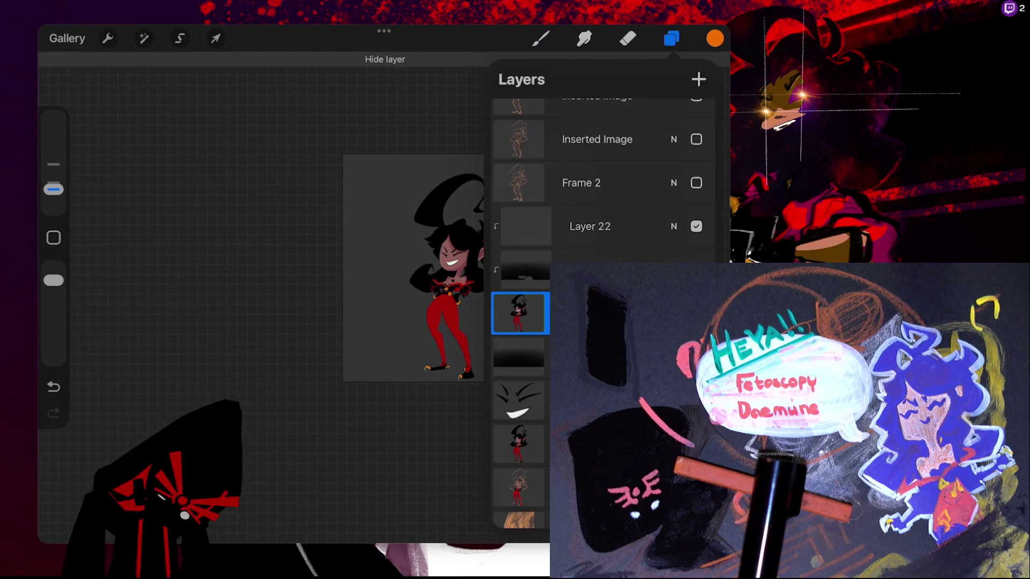
pyautogui.click(215, 38)
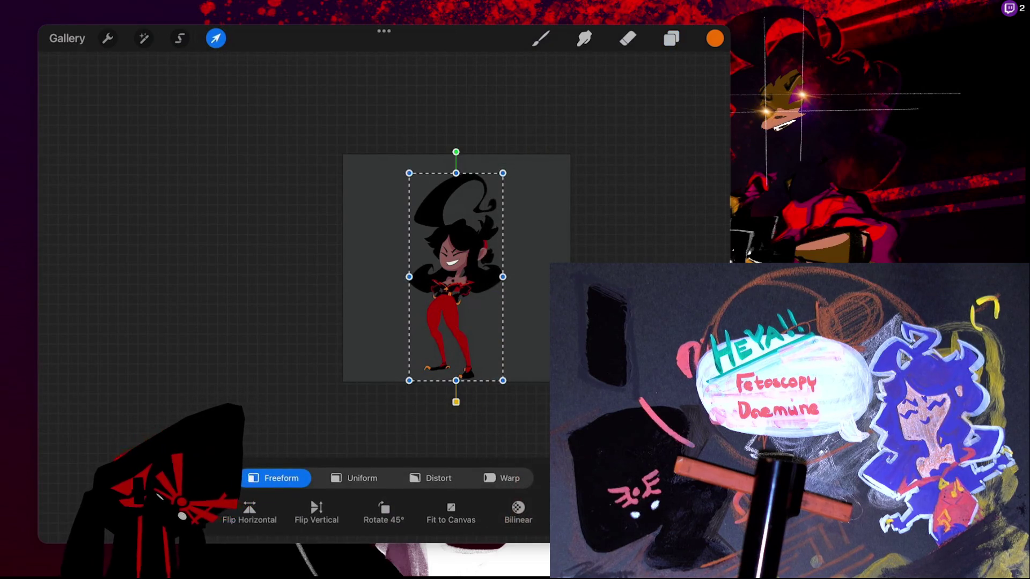
# Undo a distorted stretch and enlarge the figure proportionally in Uniform mode
pyautogui.moveTo(502, 173); pyautogui.dragTo(526, 132)
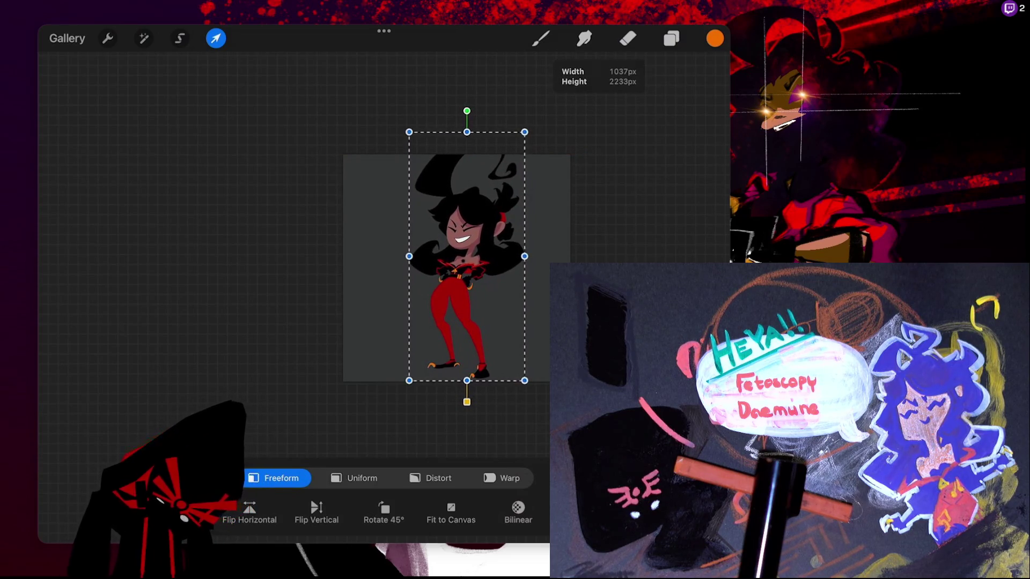
pyautogui.hotkey('ctrl', 'z')
pyautogui.click(354, 478)
pyautogui.moveTo(503, 173)
pyautogui.mouseDown()
pyautogui.moveTo(529, 115)
pyautogui.moveTo(524, 127)
pyautogui.mouseUp()
pyautogui.scroll(-3, 456, 269)
pyautogui.scroll(-2, 435, 263)
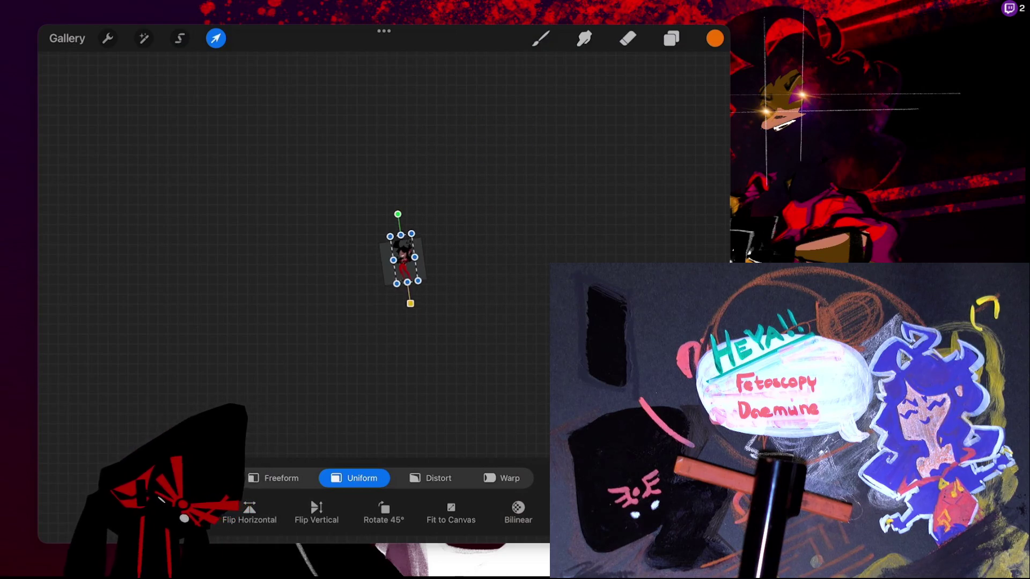
# Fine-tune the figure's size and position, leaving a small head-and-shoulders image
pyautogui.moveTo(398, 222)
pyautogui.mouseDown()
pyautogui.moveTo(427, 133)
pyautogui.moveTo(398, 207)
pyautogui.mouseUp()
pyautogui.moveTo(386, 343); pyautogui.dragTo(384, 338)
pyautogui.moveTo(435, 205)
pyautogui.mouseDown()
pyautogui.moveTo(426, 213)
pyautogui.moveTo(476, 133)
pyautogui.mouseUp()
pyautogui.moveTo(405, 259); pyautogui.dragTo(388, 303)
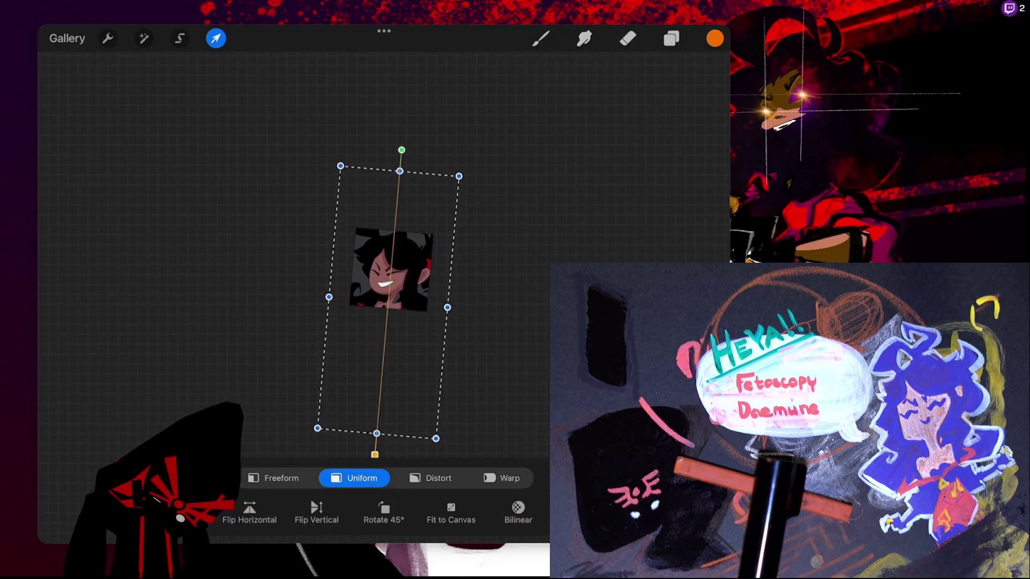
pyautogui.moveTo(459, 177)
pyautogui.mouseDown()
pyautogui.moveTo(453, 187)
pyautogui.moveTo(449, 120)
pyautogui.moveTo(476, 168)
pyautogui.moveTo(459, 179)
pyautogui.mouseUp()
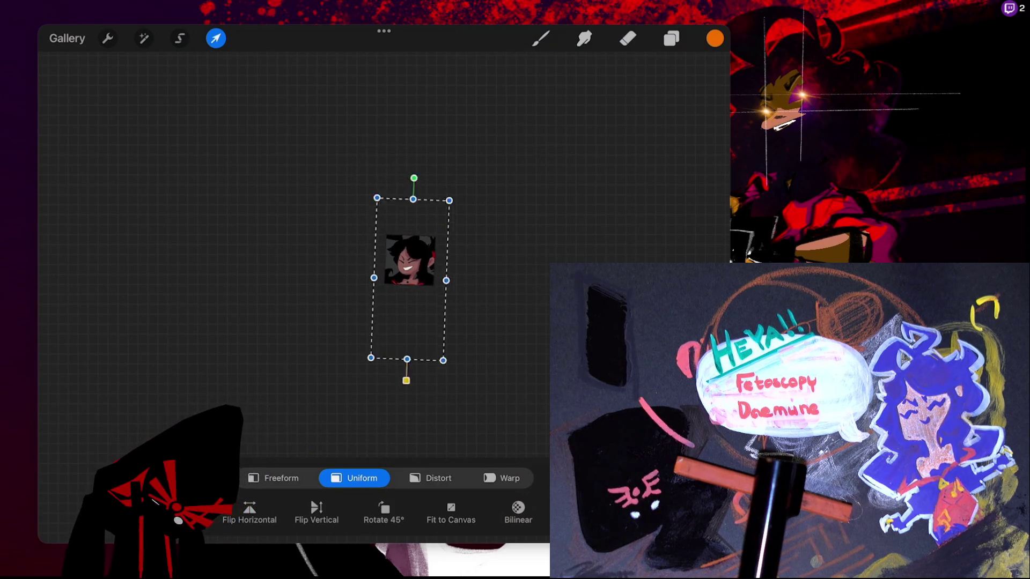
# Try shifting the figure right, then undo back to the full-size figure
pyautogui.scroll(5, 441, 237)
pyautogui.moveTo(268, 268); pyautogui.dragTo(274, 269)
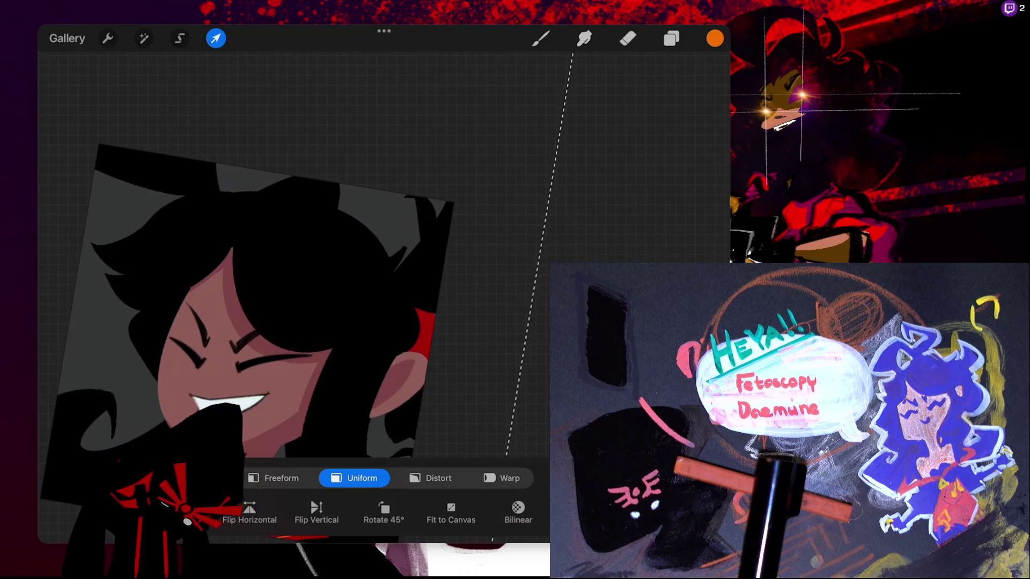
pyautogui.moveTo(252, 321); pyautogui.dragTo(397, 322)
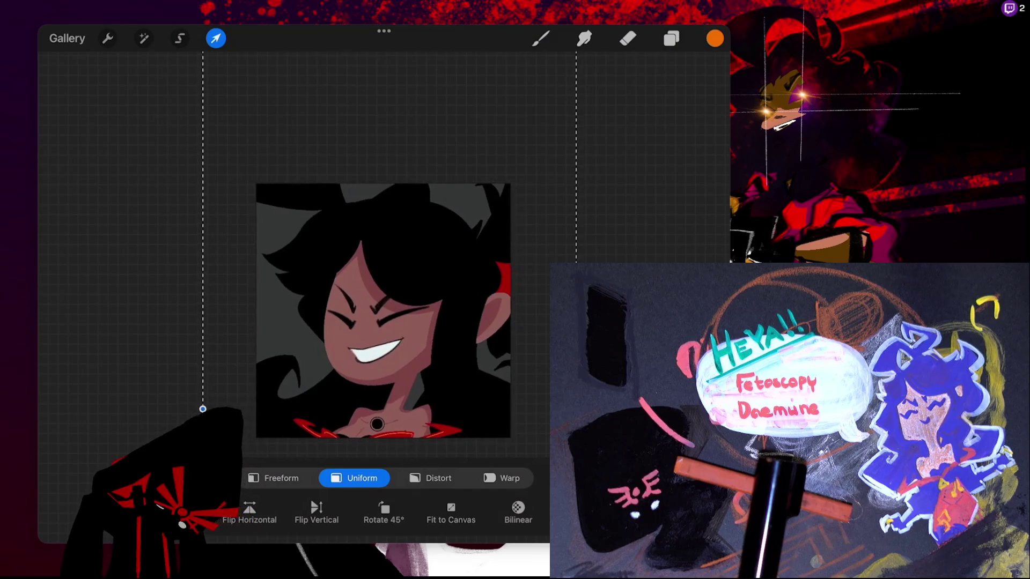
pyautogui.hotkey('ctrl', 'z')
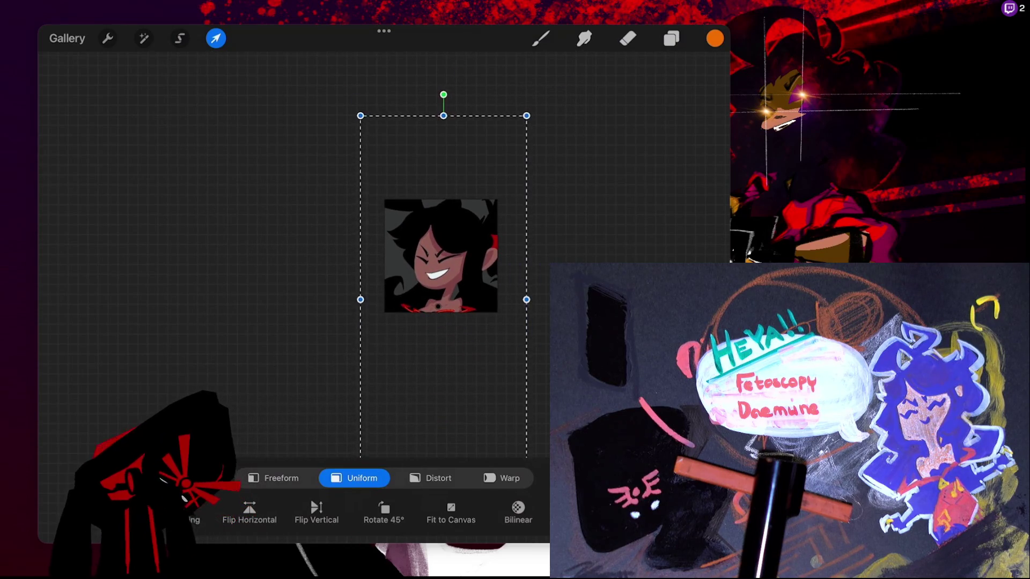
pyautogui.hotkey('ctrl', 'z')
pyautogui.hotkey('ctrl', 'z')
pyautogui.hotkey('ctrl', 'z')
pyautogui.hotkey('ctrl', 'z')
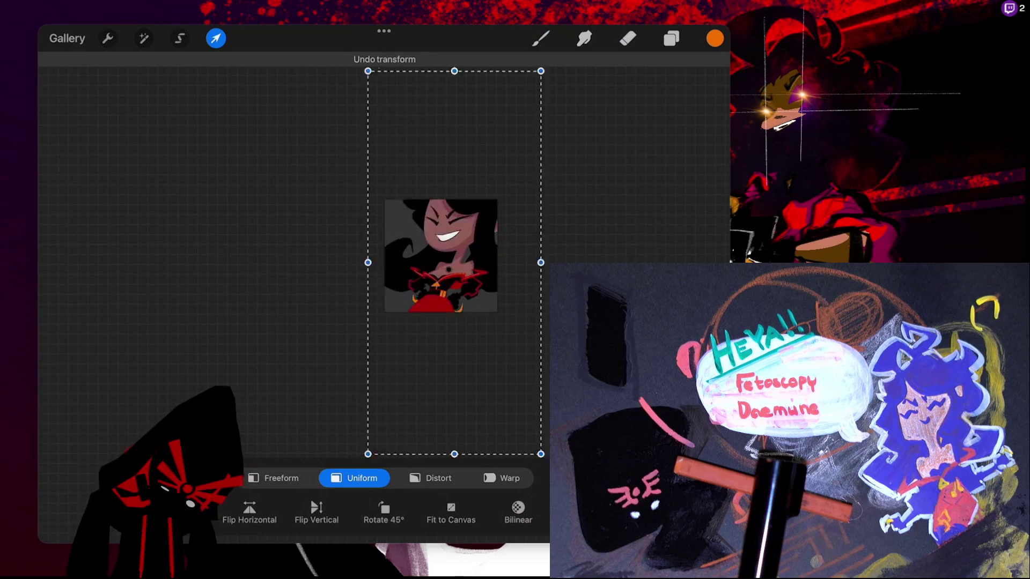
pyautogui.hotkey('ctrl', 'z')
pyautogui.hotkey('ctrl', 'z')
pyautogui.hotkey('ctrl', 'z')
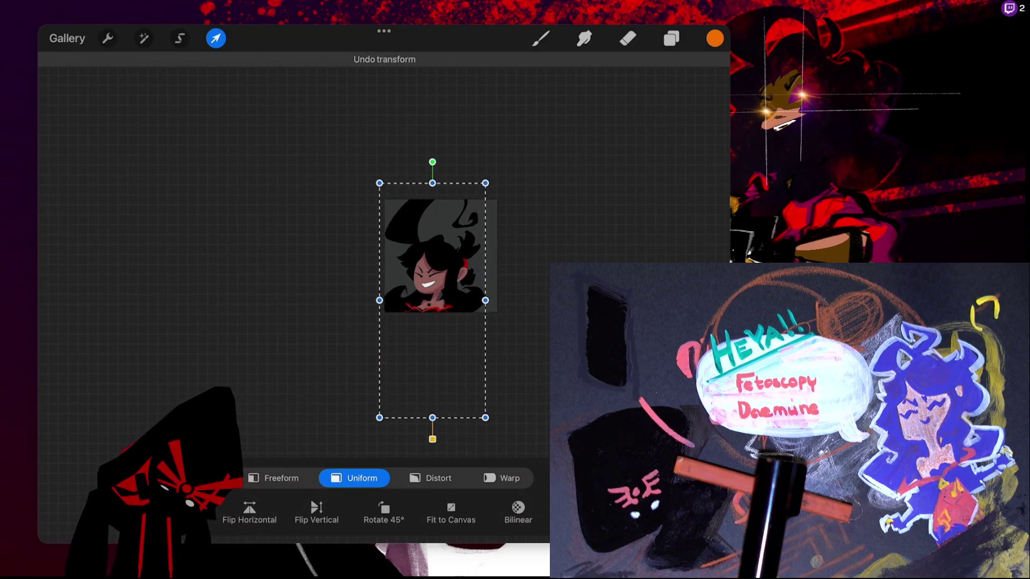
pyautogui.hotkey('ctrl', 'z')
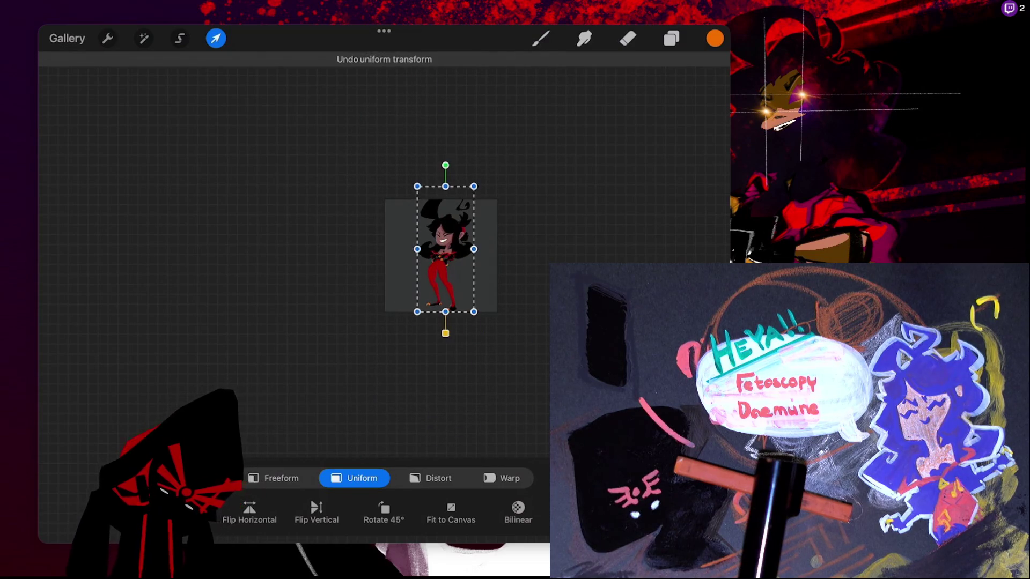
pyautogui.hotkey('ctrl', 'z')
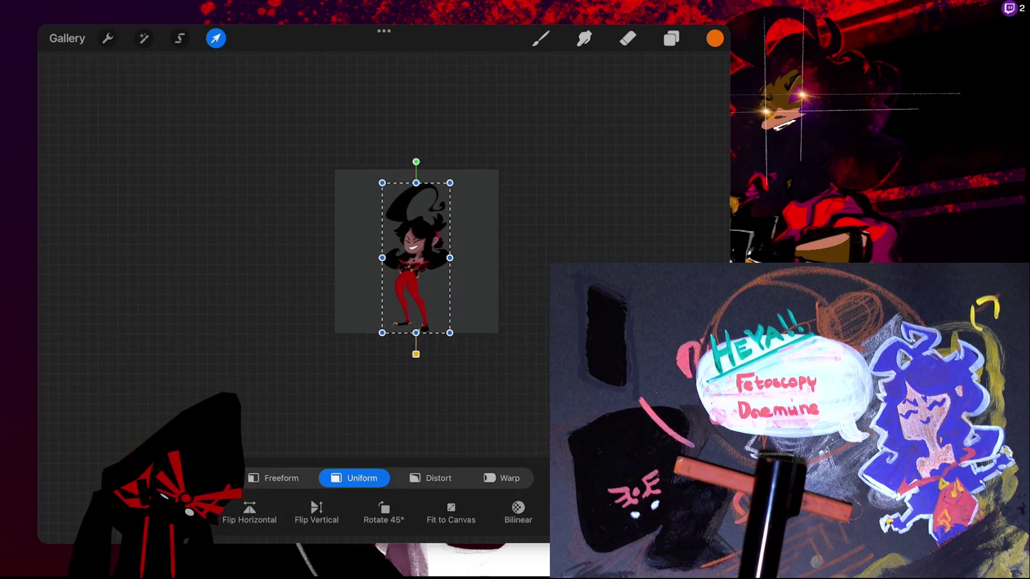
# Enlarge the girl figure proportionally and nudge her down to centre her
pyautogui.scroll(5, 480, 273)
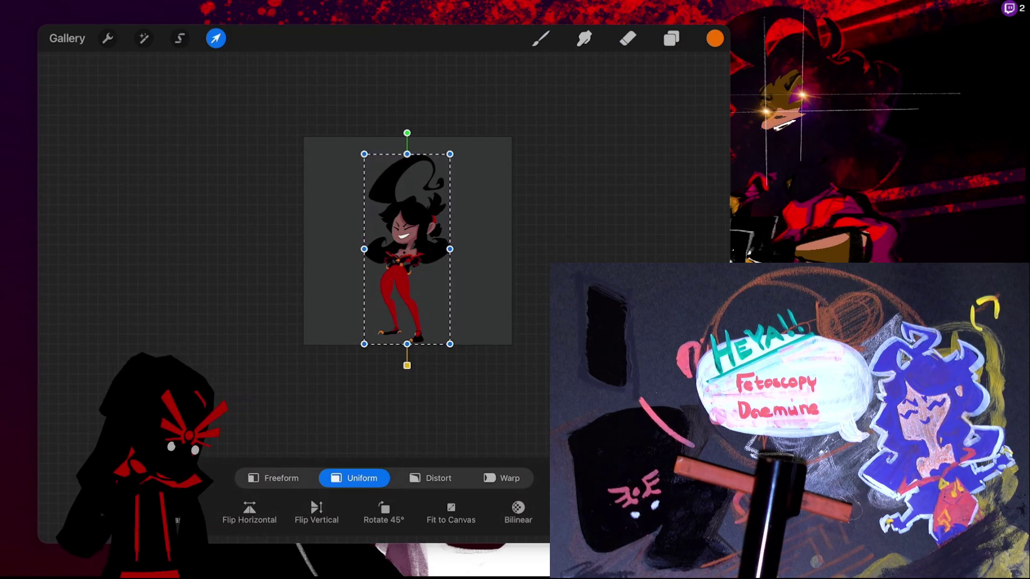
pyautogui.scroll(5, 423, 241)
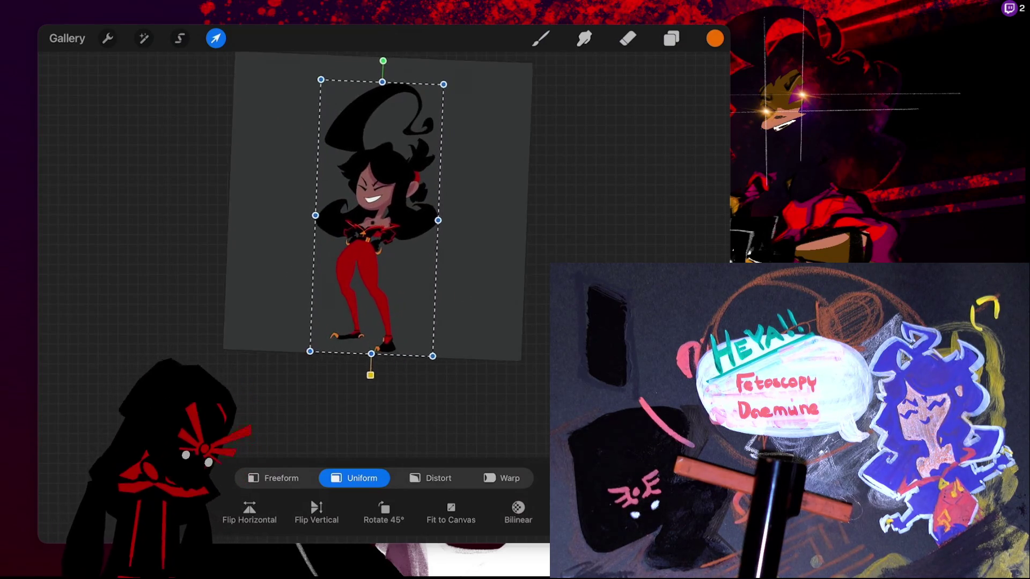
pyautogui.hscroll(-3, 470, 255)
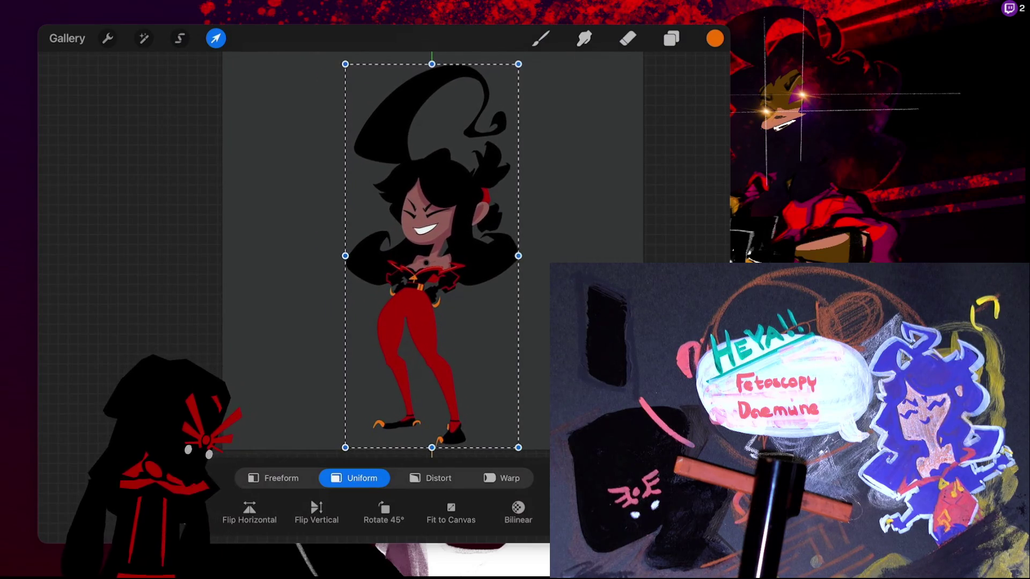
pyautogui.scroll(-1, 467, 241)
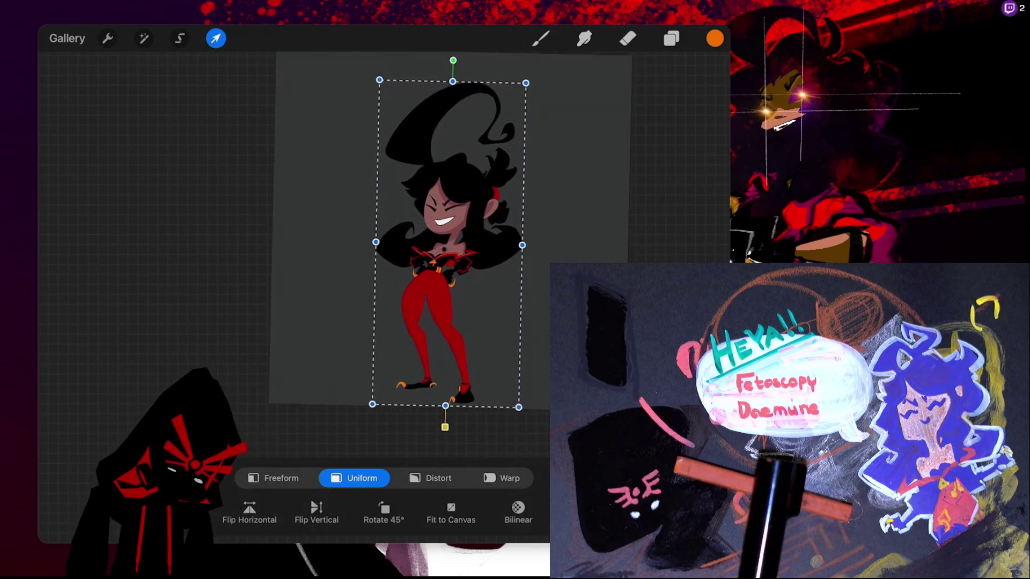
pyautogui.moveTo(501, 102); pyautogui.dragTo(510, 69)
pyautogui.moveTo(429, 249); pyautogui.dragTo(429, 251)
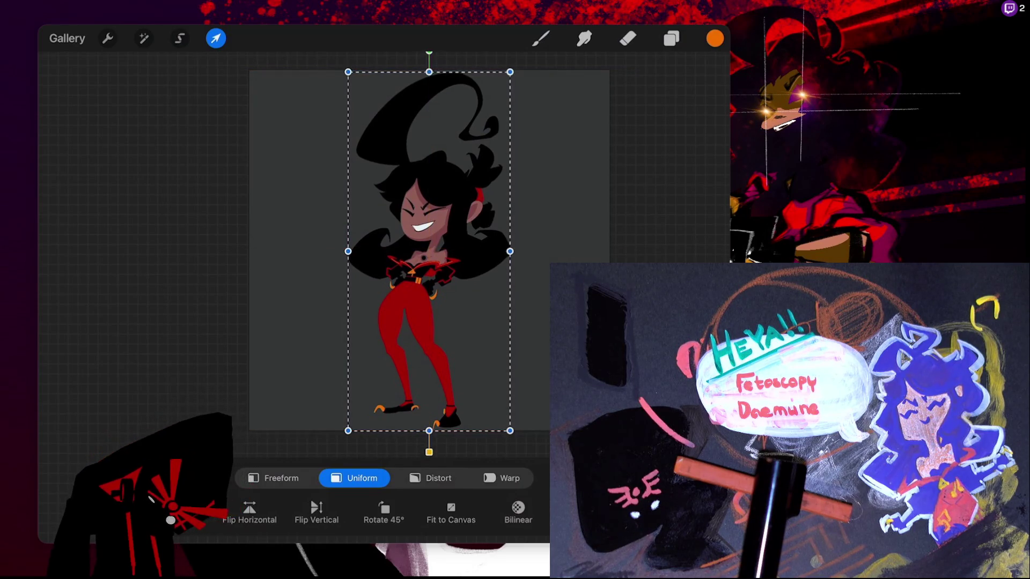
# Straighten and recentre the canvas view, then commit the transform
pyautogui.scroll(3, 430, 251)
pyautogui.scroll(-3, 429, 251)
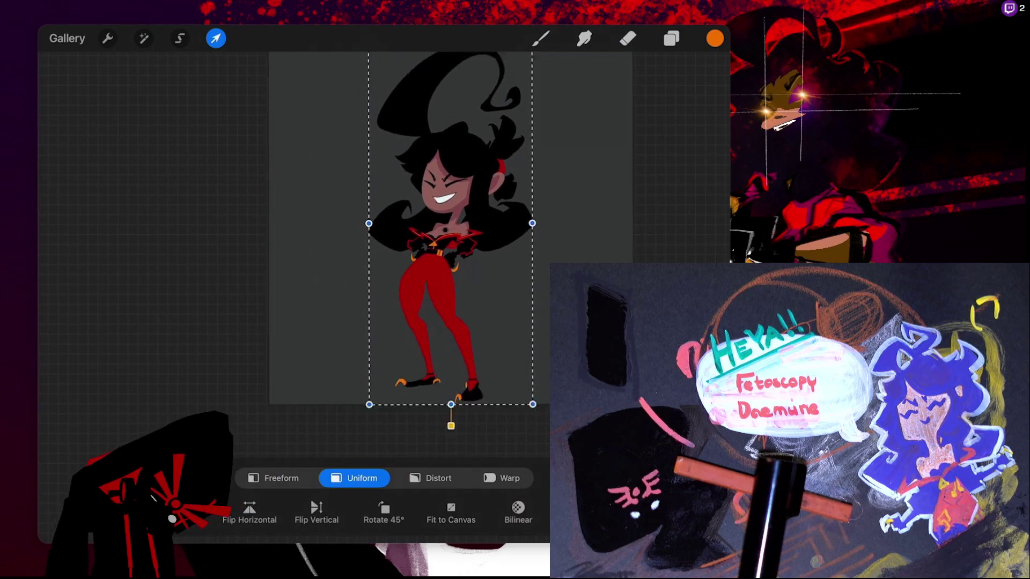
pyautogui.scroll(-2, 450, 228)
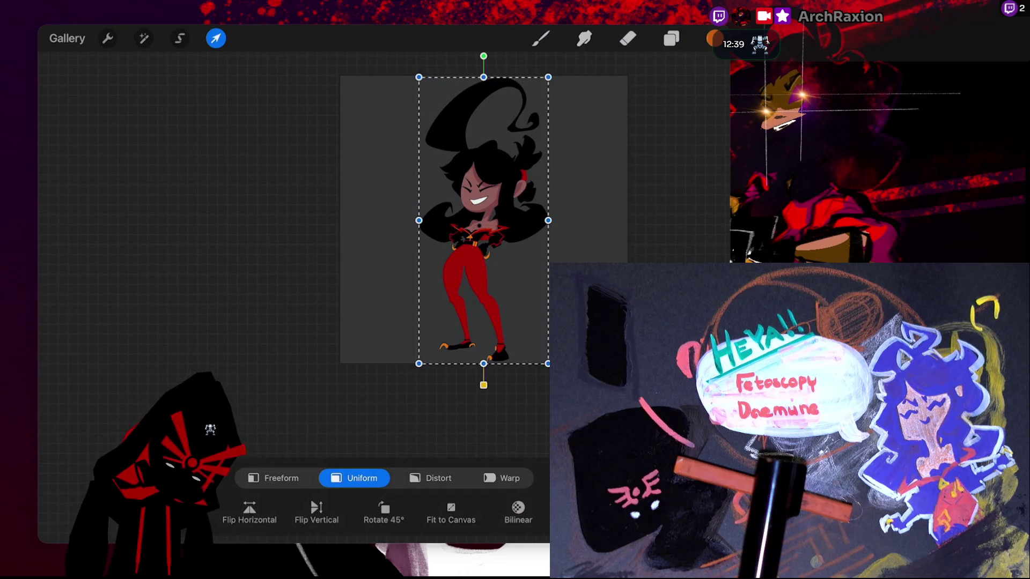
pyautogui.moveTo(483, 220)
pyautogui.mouseDown()
pyautogui.moveTo(390, 210)
pyautogui.moveTo(451, 237)
pyautogui.moveTo(445, 226)
pyautogui.mouseUp()
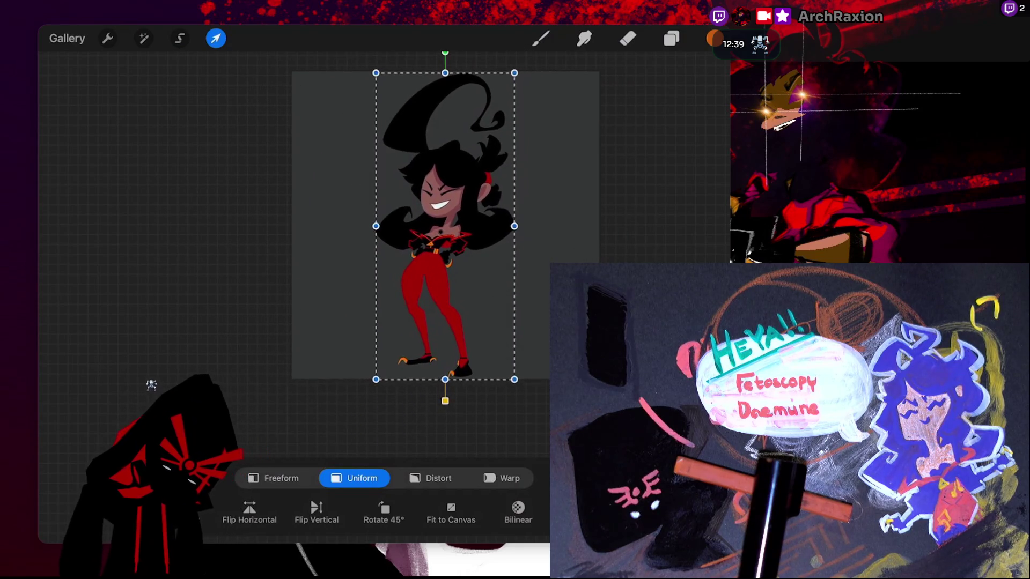
pyautogui.scroll(-5, 429, 236)
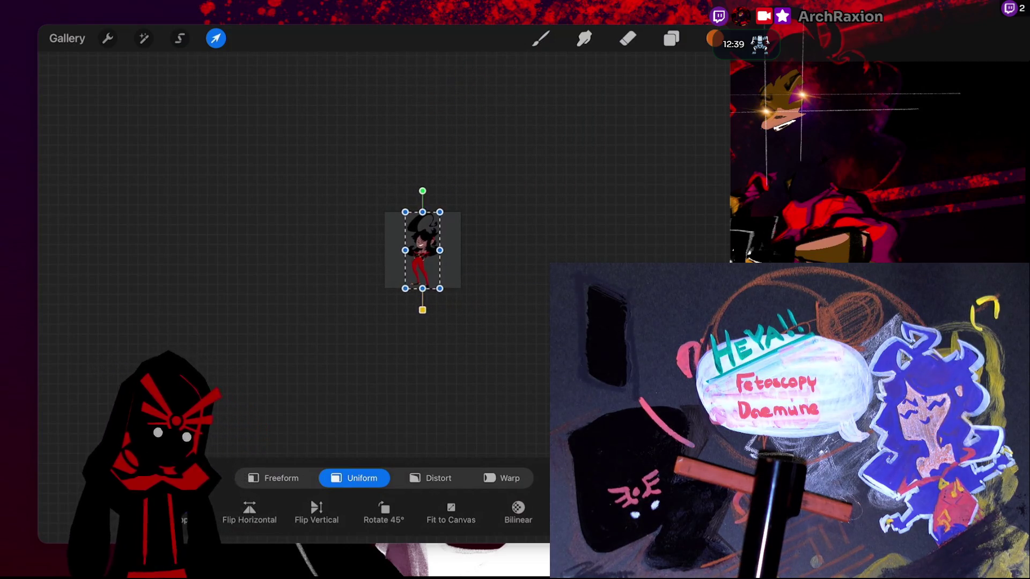
pyautogui.scroll(-3, 408, 252)
pyautogui.moveTo(398, 267); pyautogui.dragTo(383, 267)
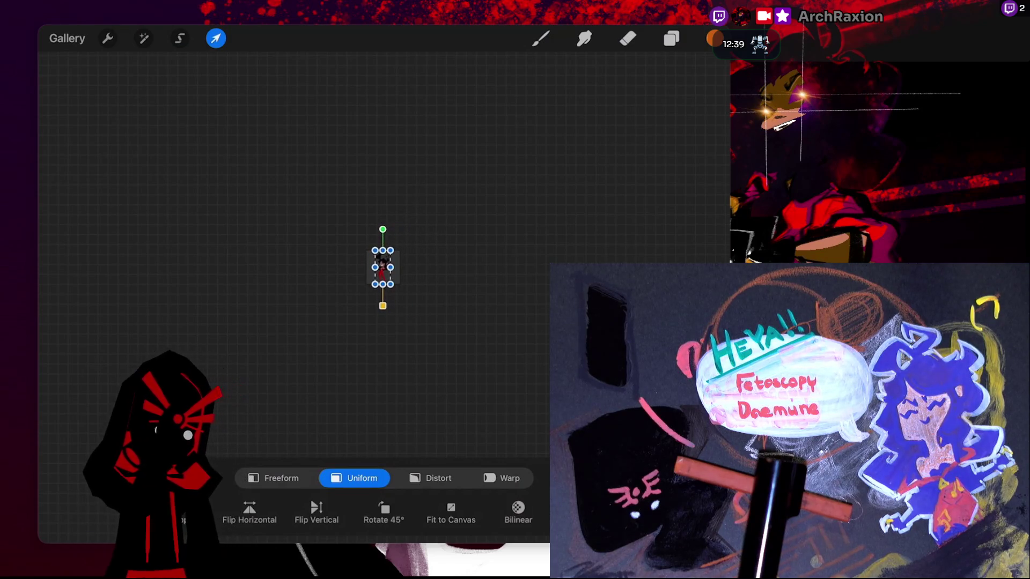
pyautogui.click(541, 38)
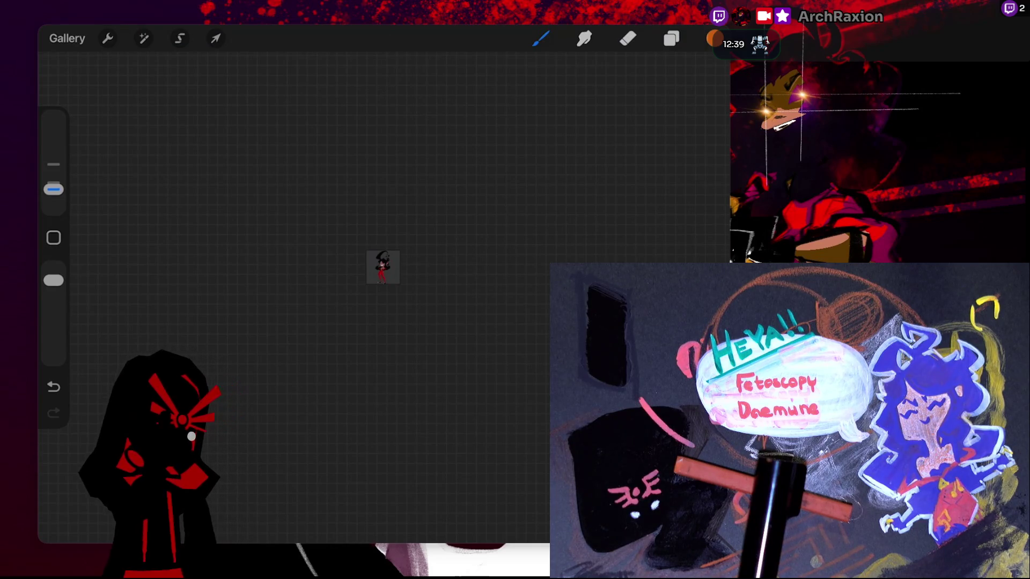
pyautogui.scroll(-1, 387, 267)
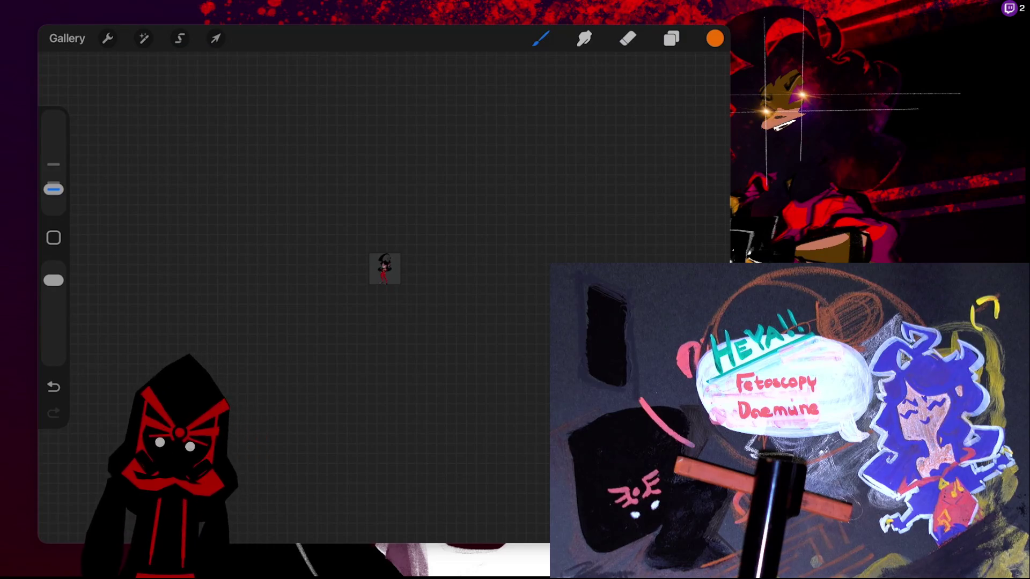
pyautogui.scroll(3, 385, 268)
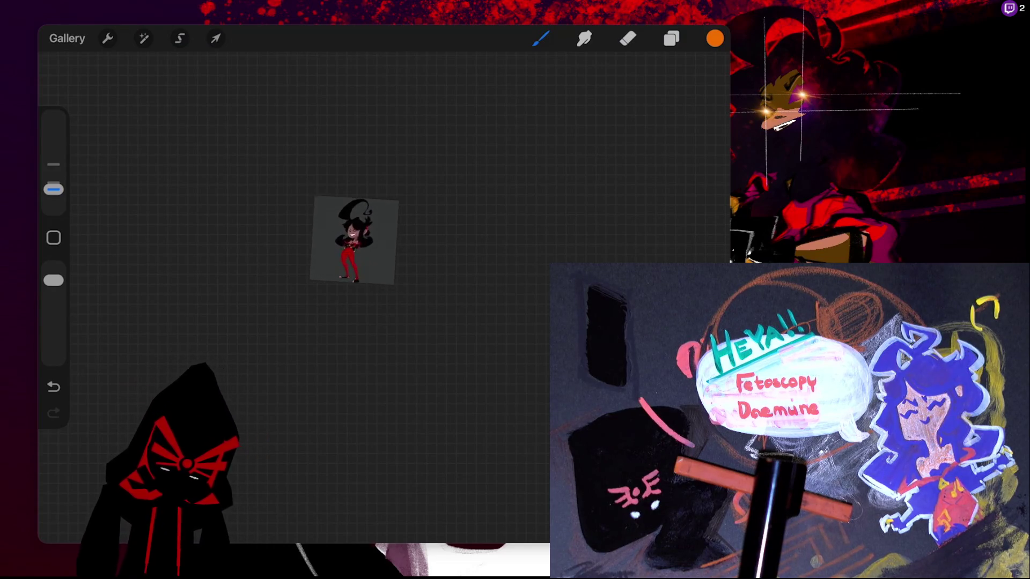
pyautogui.scroll(5, 363, 250)
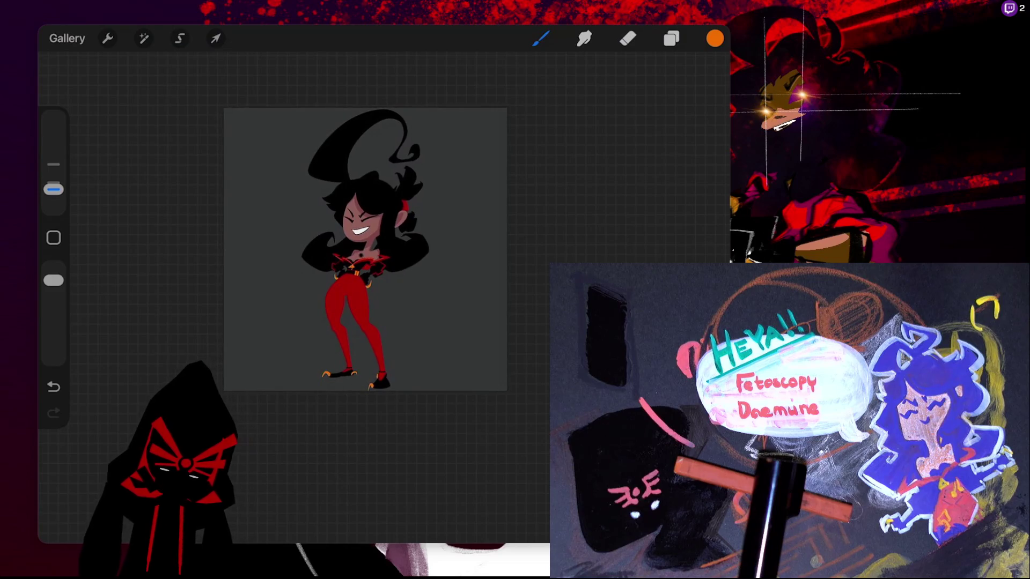
pyautogui.scroll(5, 376, 279)
pyautogui.scroll(-3, 385, 268)
pyautogui.scroll(3, 385, 269)
pyautogui.scroll(-6, 419, 215)
pyautogui.scroll(-3, 418, 215)
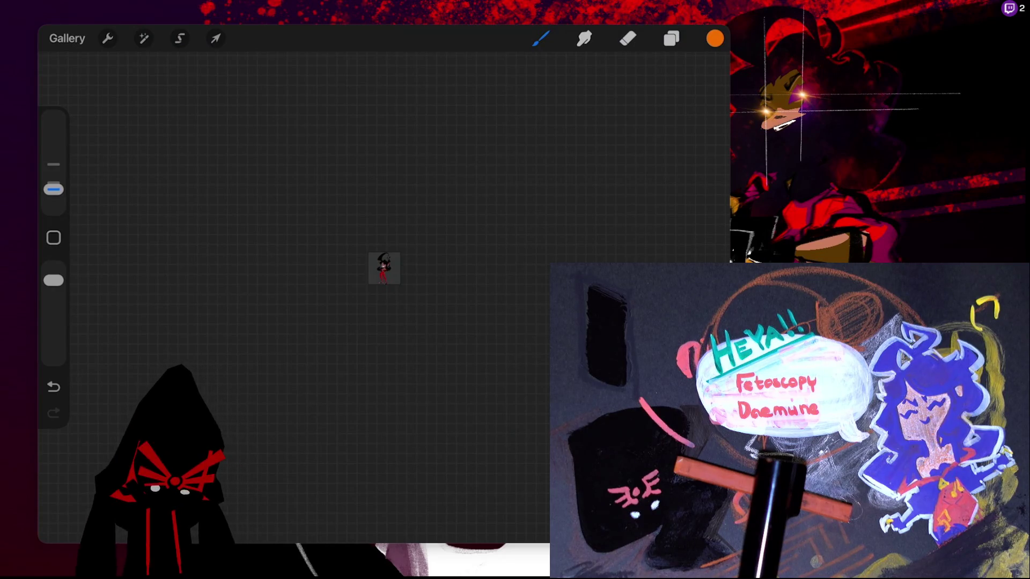
pyautogui.click(215, 38)
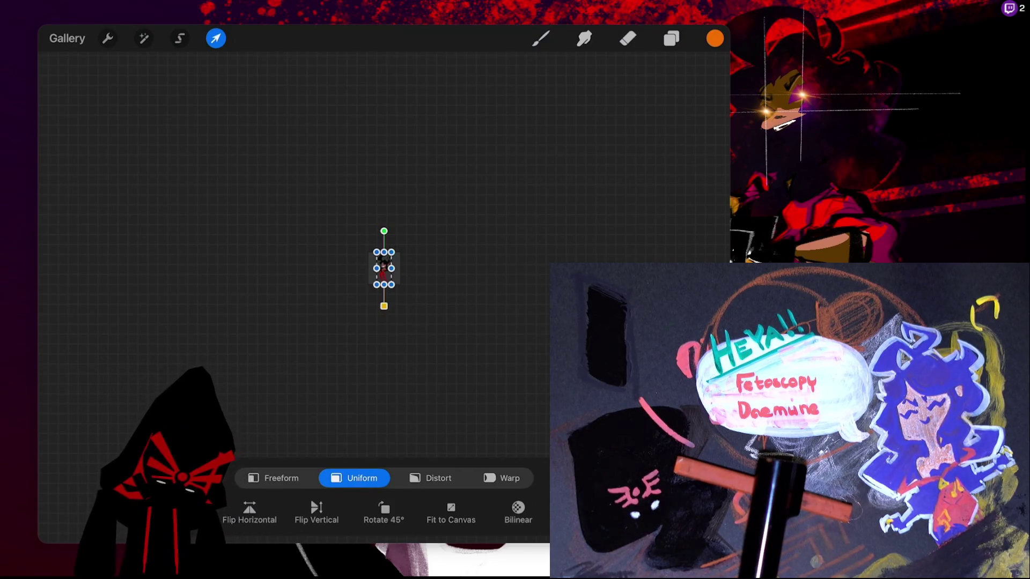
# Enlarge, move and slightly rotate the figure, then undo back to an upright figure
pyautogui.moveTo(391, 252)
pyautogui.mouseDown()
pyautogui.moveTo(396, 243)
pyautogui.moveTo(384, 268)
pyautogui.moveTo(367, 223)
pyautogui.moveTo(392, 221)
pyautogui.mouseUp()
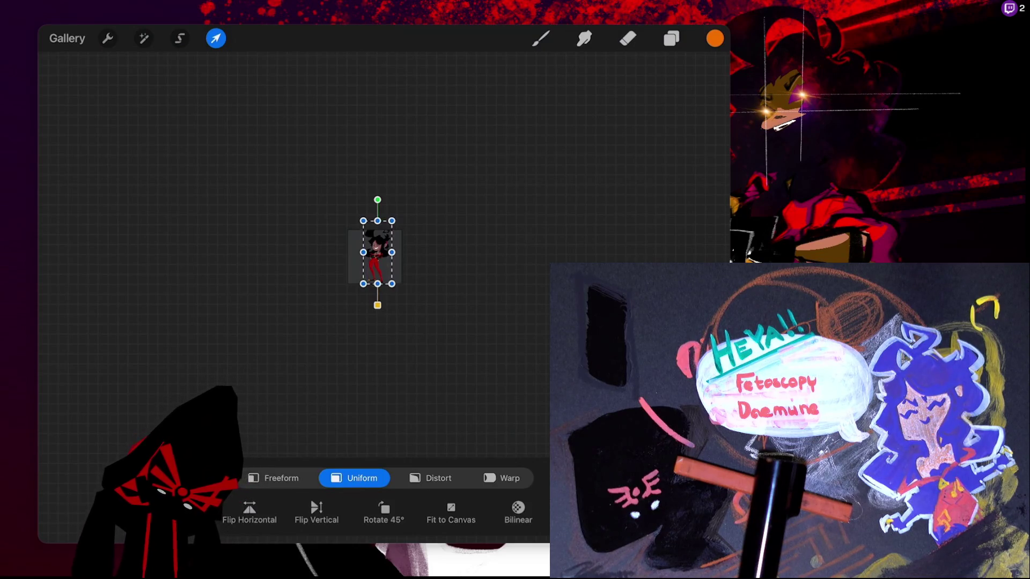
pyautogui.moveTo(376, 277); pyautogui.dragTo(385, 283)
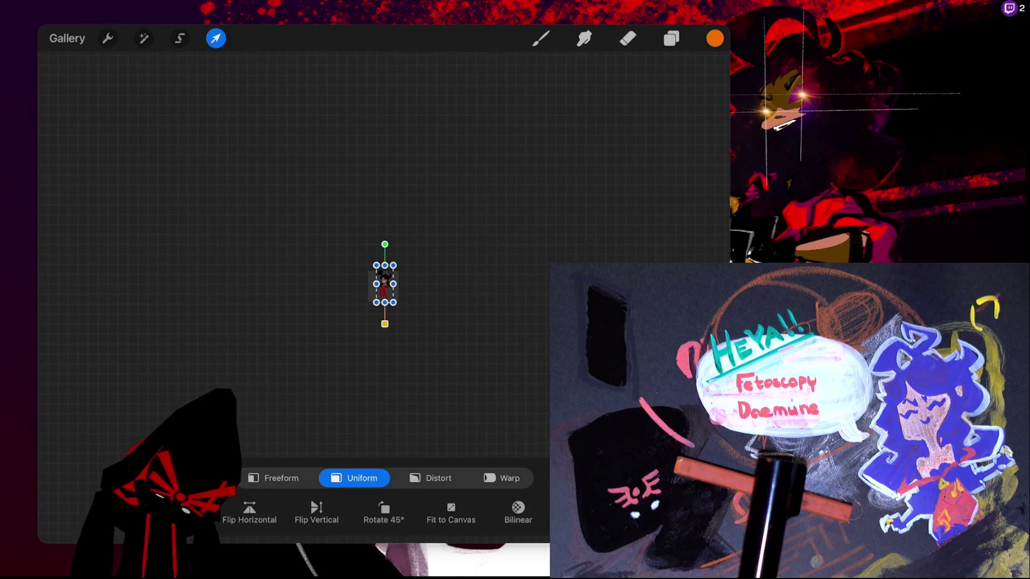
pyautogui.moveTo(393, 302); pyautogui.dragTo(399, 320)
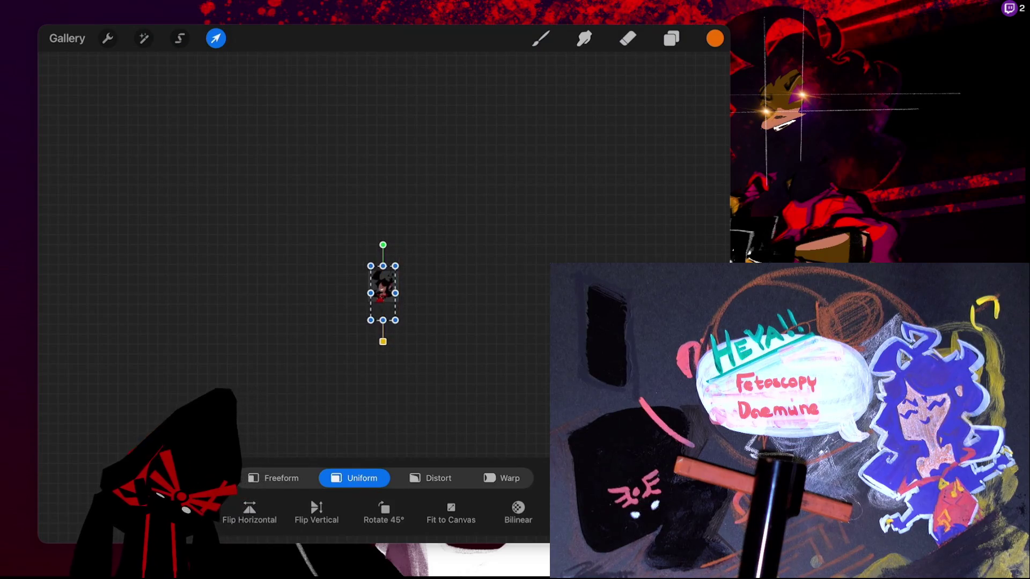
pyautogui.moveTo(370, 266)
pyautogui.mouseDown()
pyautogui.moveTo(349, 229)
pyautogui.moveTo(319, 225)
pyautogui.mouseUp()
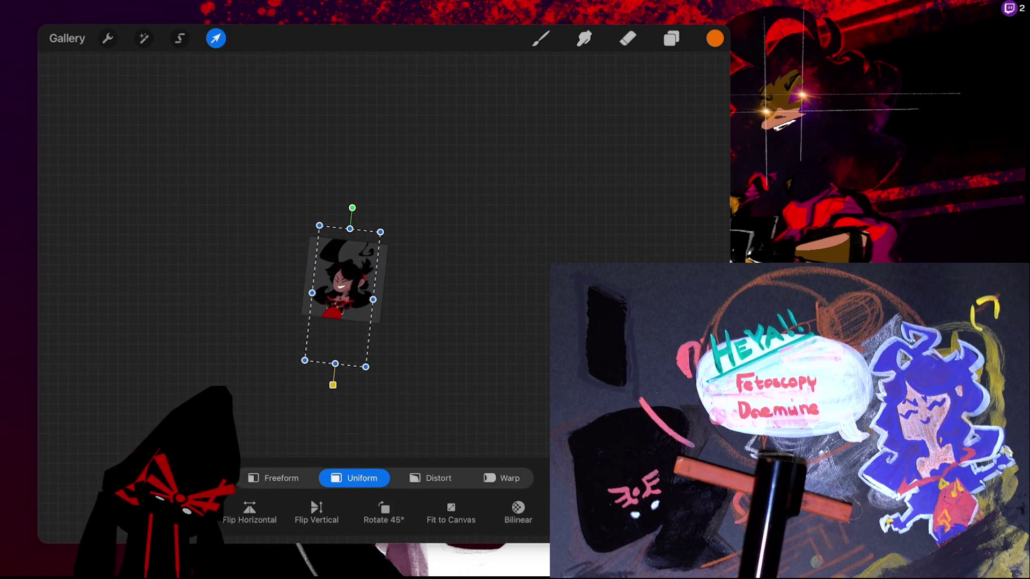
pyautogui.moveTo(380, 232); pyautogui.dragTo(382, 229)
pyautogui.hotkey('ctrl', 'z')
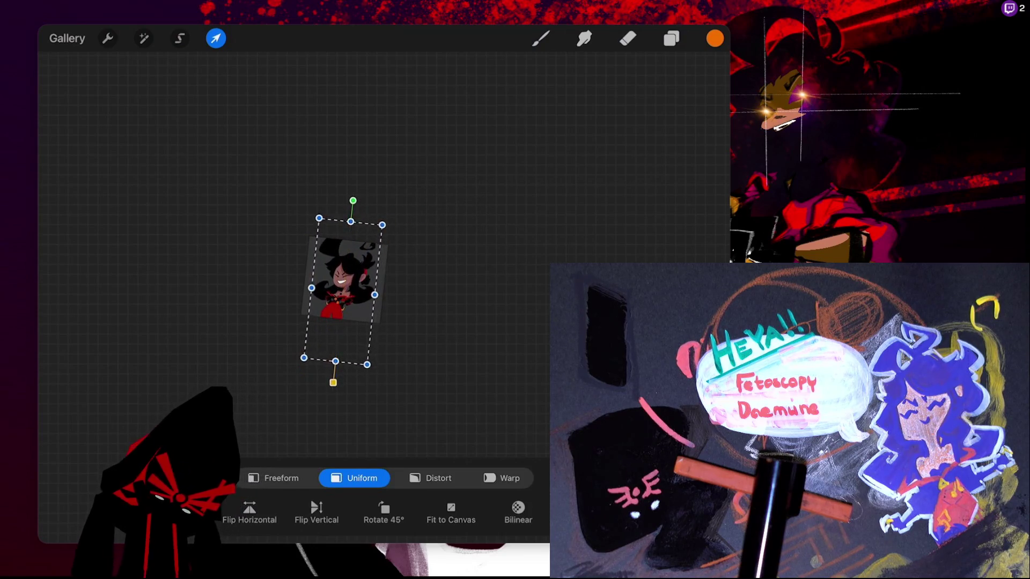
pyautogui.hotkey('ctrl', 'z')
pyautogui.hotkey('ctrl', 'z')
pyautogui.hotkey('ctrl', 'shift', 'z')
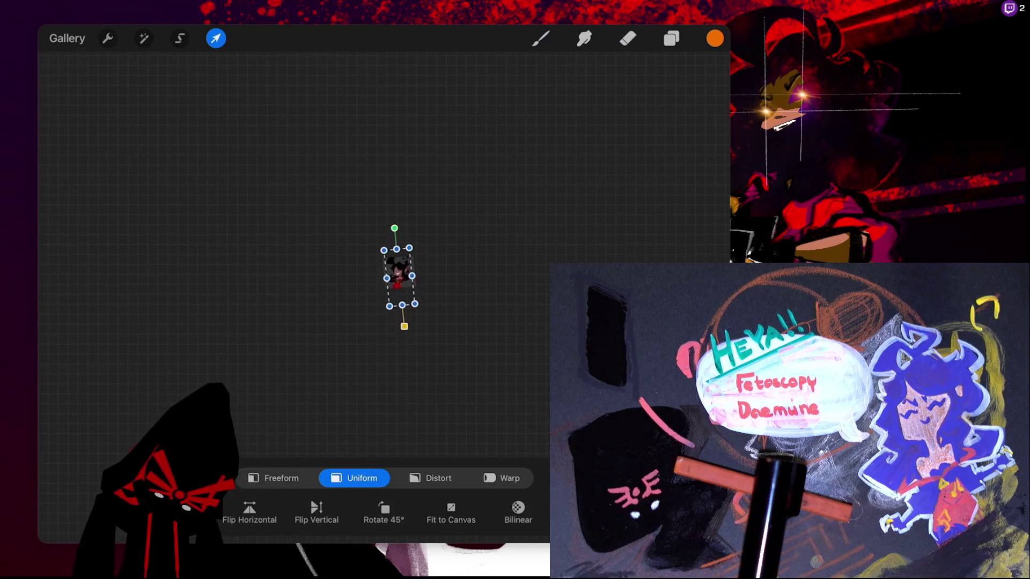
pyautogui.hotkey('ctrl', 'z')
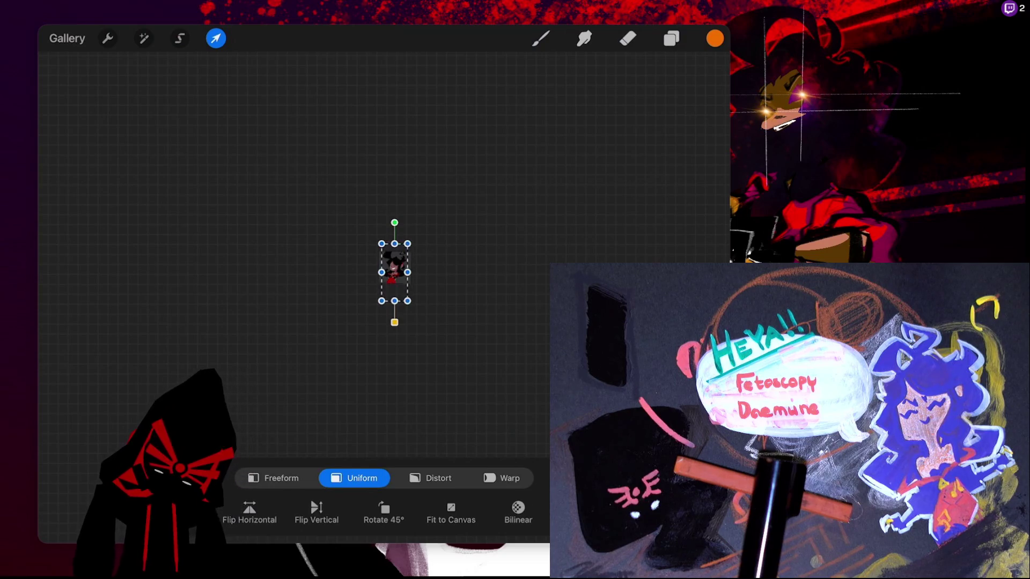
# Scale the figure up so her face fills the canvas and frame it
pyautogui.moveTo(408, 301); pyautogui.dragTo(424, 363)
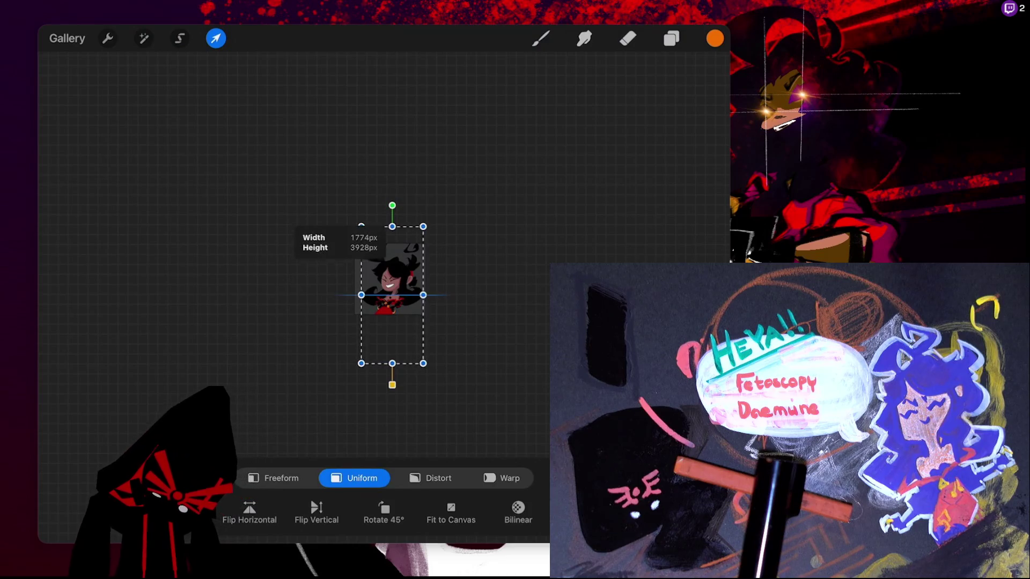
pyautogui.moveTo(423, 295); pyautogui.dragTo(485, 295)
pyautogui.moveTo(424, 349)
pyautogui.mouseDown()
pyautogui.moveTo(403, 366)
pyautogui.moveTo(423, 352)
pyautogui.moveTo(413, 376)
pyautogui.moveTo(387, 362)
pyautogui.mouseUp()
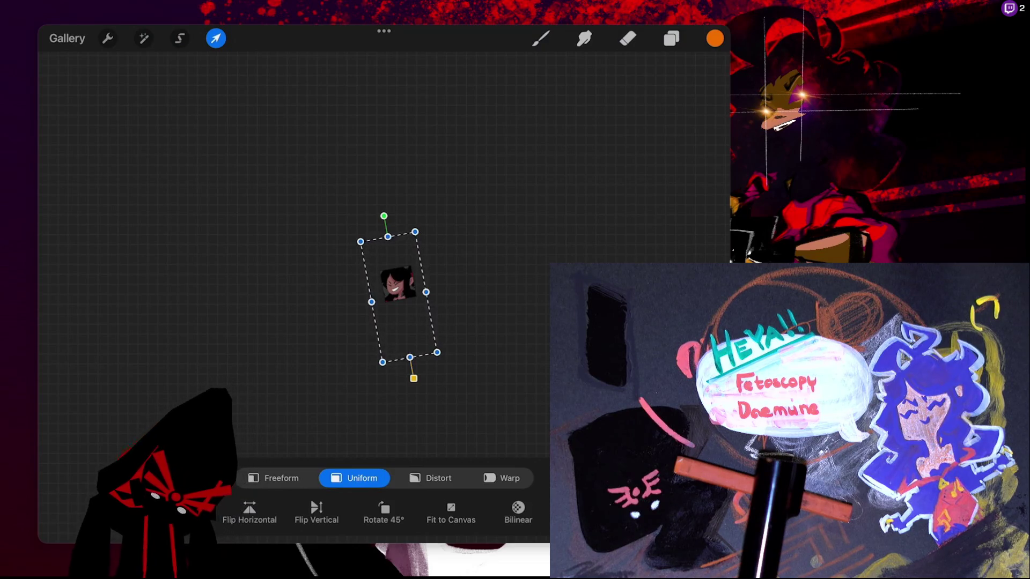
# Gradually scale the figure down with small moves, undoing the last change
pyautogui.moveTo(415, 232); pyautogui.dragTo(426, 184)
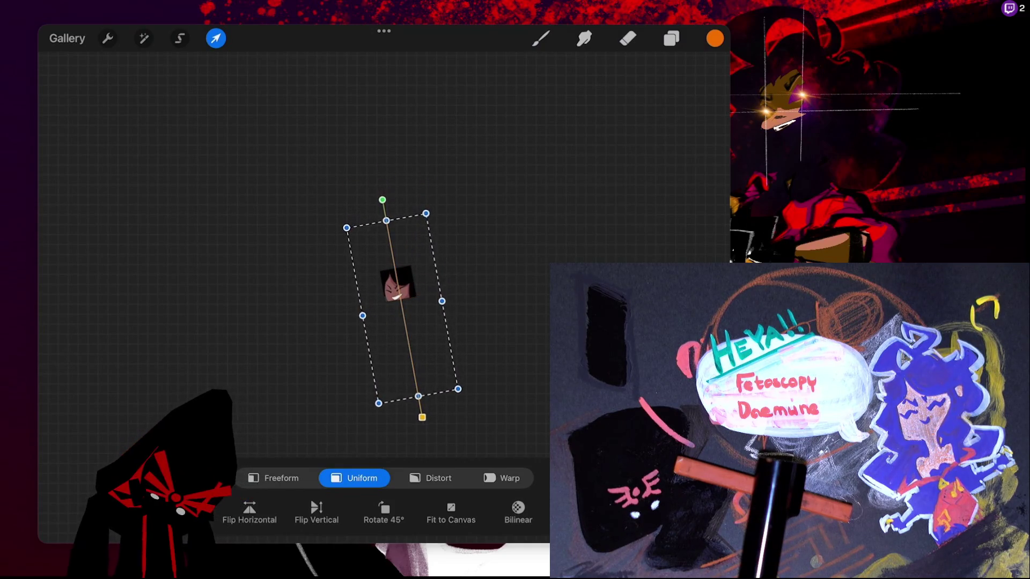
pyautogui.moveTo(403, 314)
pyautogui.mouseDown()
pyautogui.moveTo(404, 363)
pyautogui.moveTo(393, 355)
pyautogui.moveTo(404, 323)
pyautogui.mouseUp()
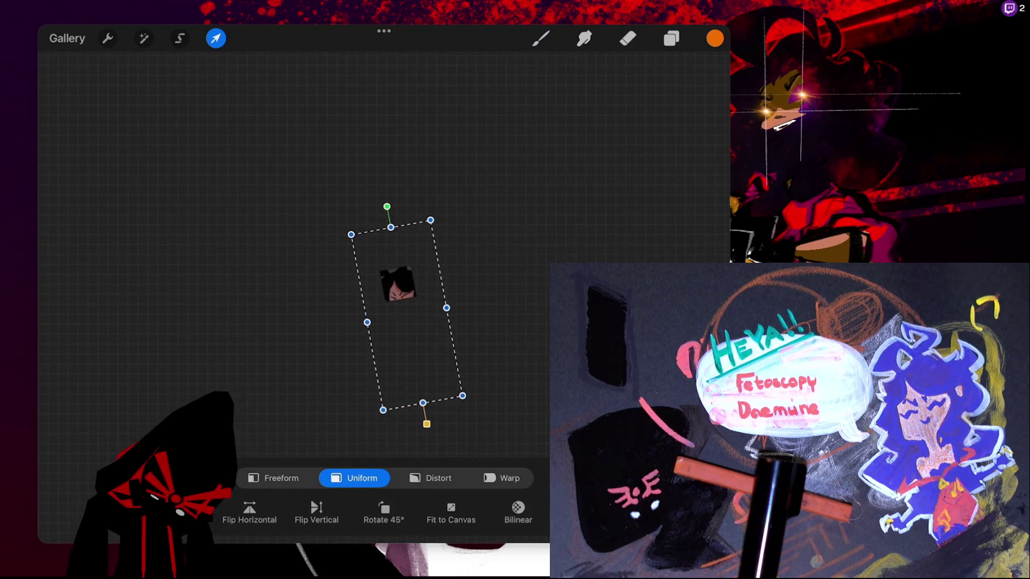
pyautogui.moveTo(427, 220)
pyautogui.mouseDown()
pyautogui.moveTo(419, 256)
pyautogui.moveTo(425, 236)
pyautogui.mouseUp()
pyautogui.moveTo(403, 314); pyautogui.dragTo(402, 312)
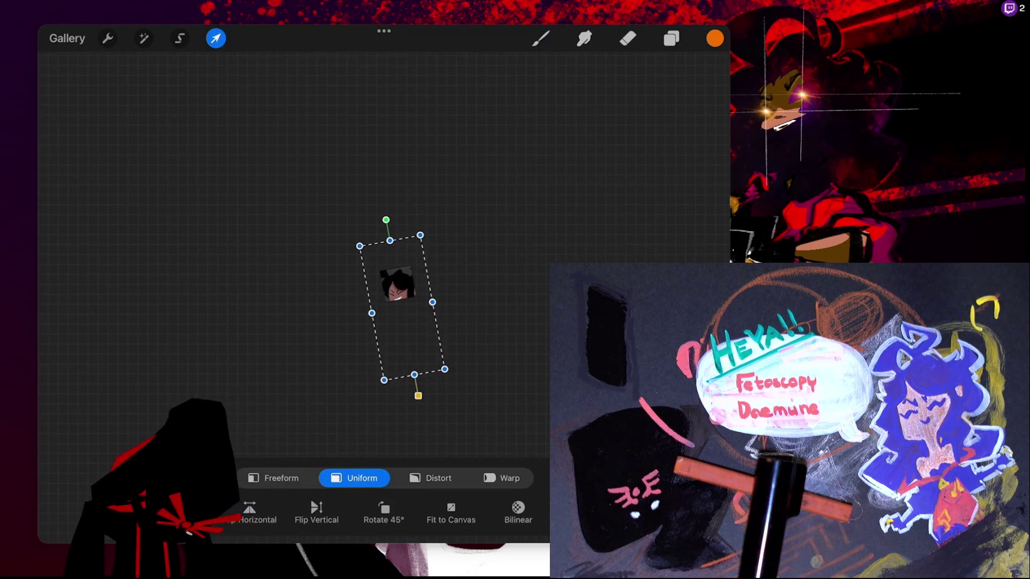
pyautogui.moveTo(417, 245); pyautogui.dragTo(415, 254)
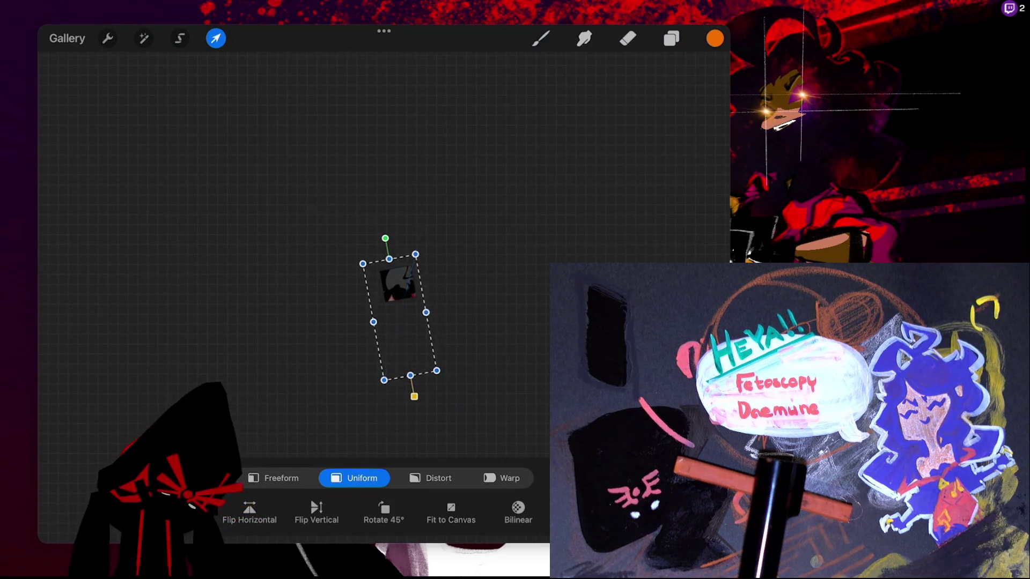
pyautogui.moveTo(408, 298); pyautogui.dragTo(401, 302)
pyautogui.moveTo(438, 356); pyautogui.dragTo(435, 351)
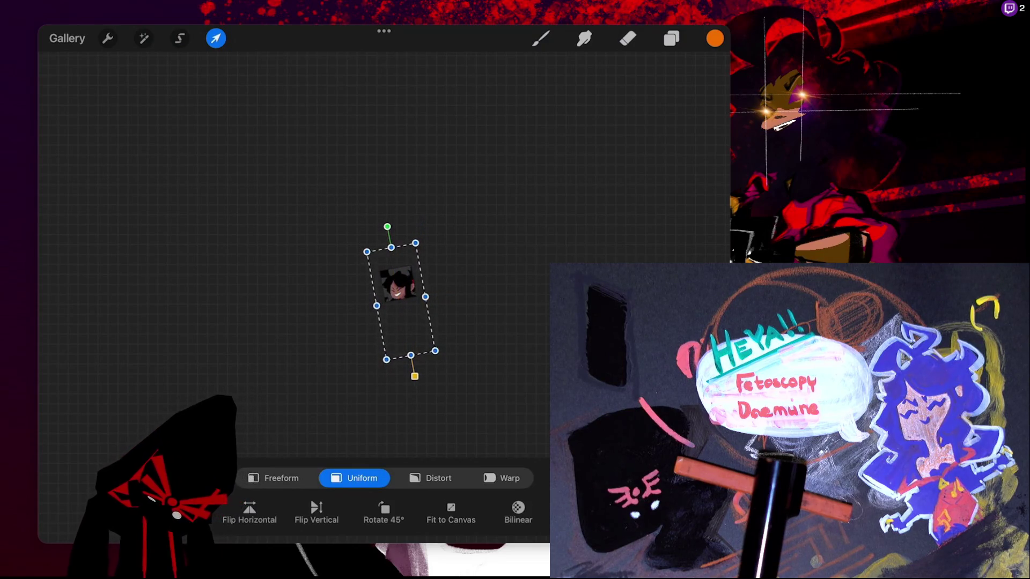
pyautogui.moveTo(415, 243); pyautogui.dragTo(412, 254)
pyautogui.moveTo(398, 301); pyautogui.dragTo(399, 290)
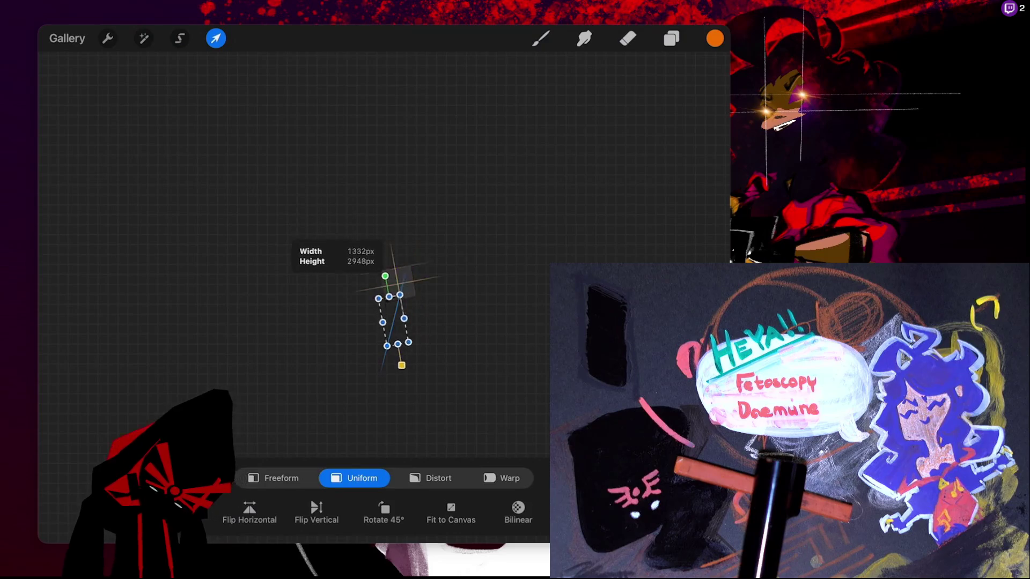
pyautogui.hotkey('ctrl', 'z')
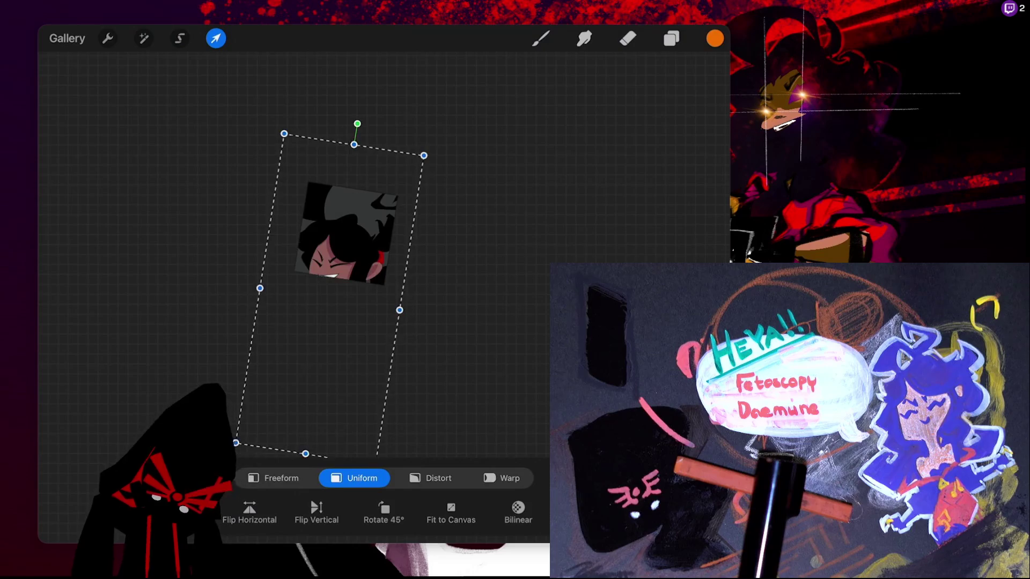
# Centre the figure on the canvas at about 912 × 2019 px to fit its height
pyautogui.moveTo(348, 370); pyautogui.dragTo(382, 270)
pyautogui.scroll(5, 375, 252)
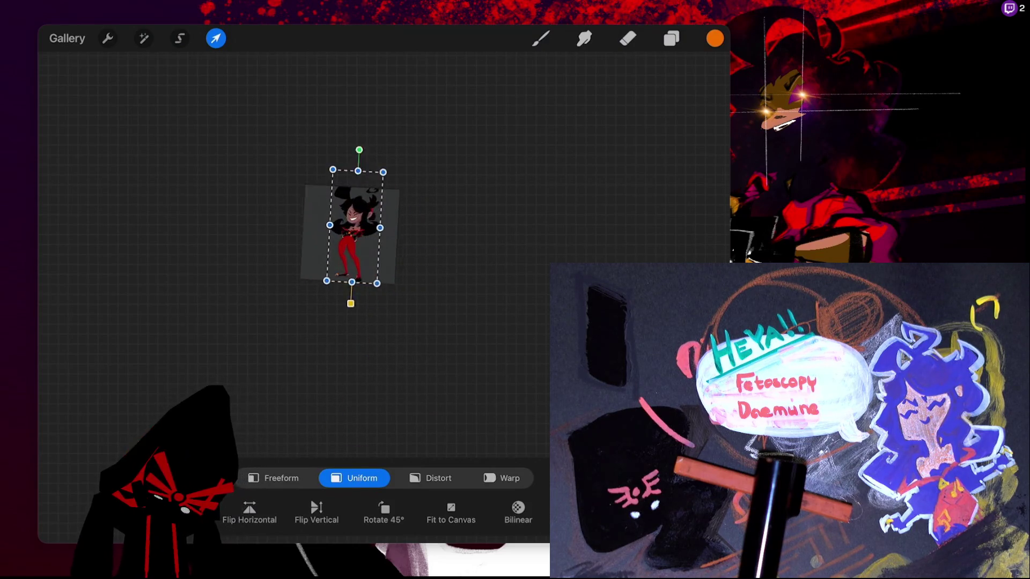
pyautogui.moveTo(413, 152); pyautogui.dragTo(402, 179)
pyautogui.moveTo(362, 266); pyautogui.dragTo(354, 266)
pyautogui.click(180, 38)
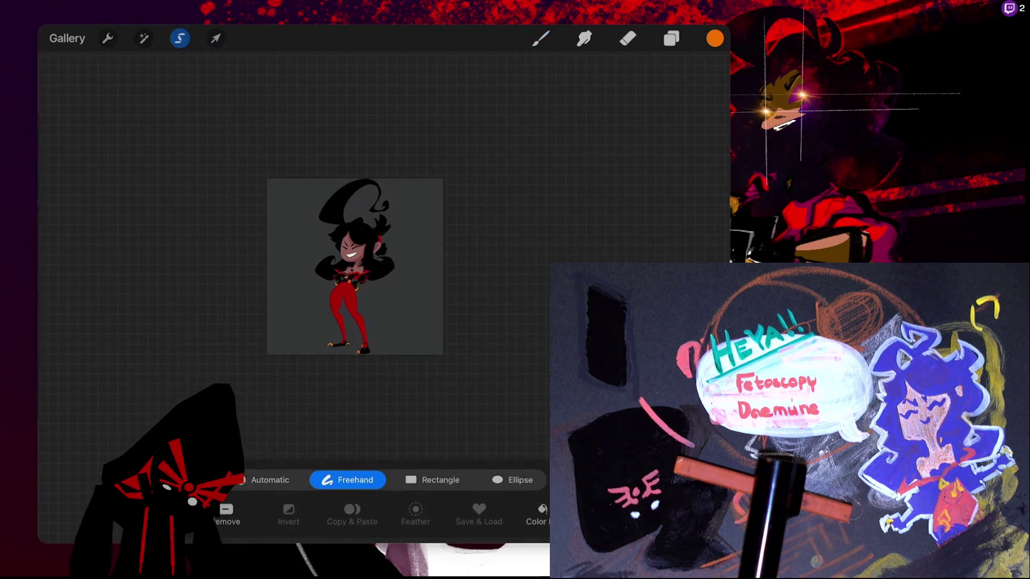
# Delete the gradient layer clipped to Layer 22, then Layer 22 itself
pyautogui.scroll(5, 354, 269)
pyautogui.click(671, 38)
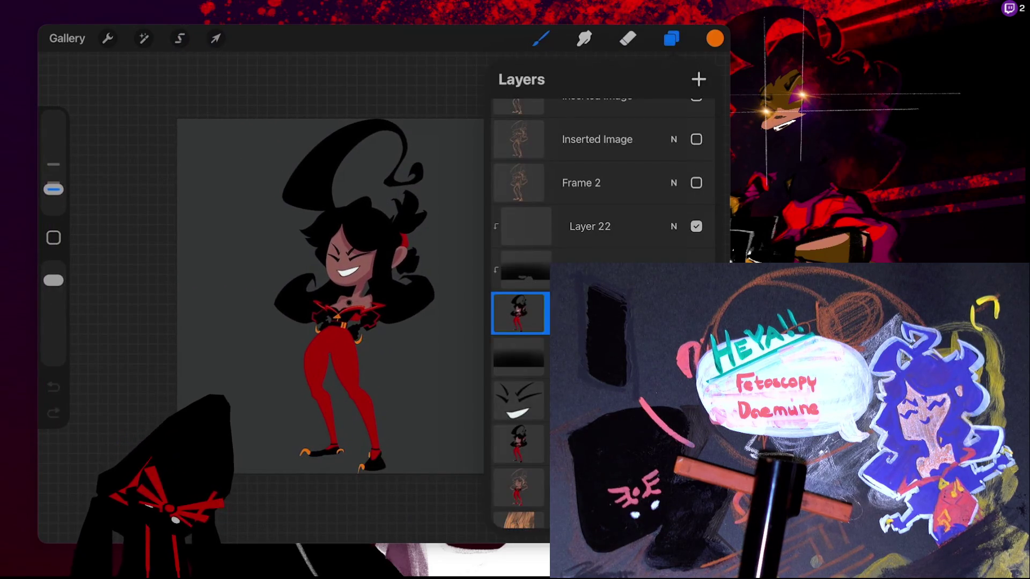
pyautogui.moveTo(617, 268); pyautogui.dragTo(537, 268)
pyautogui.click(692, 257)
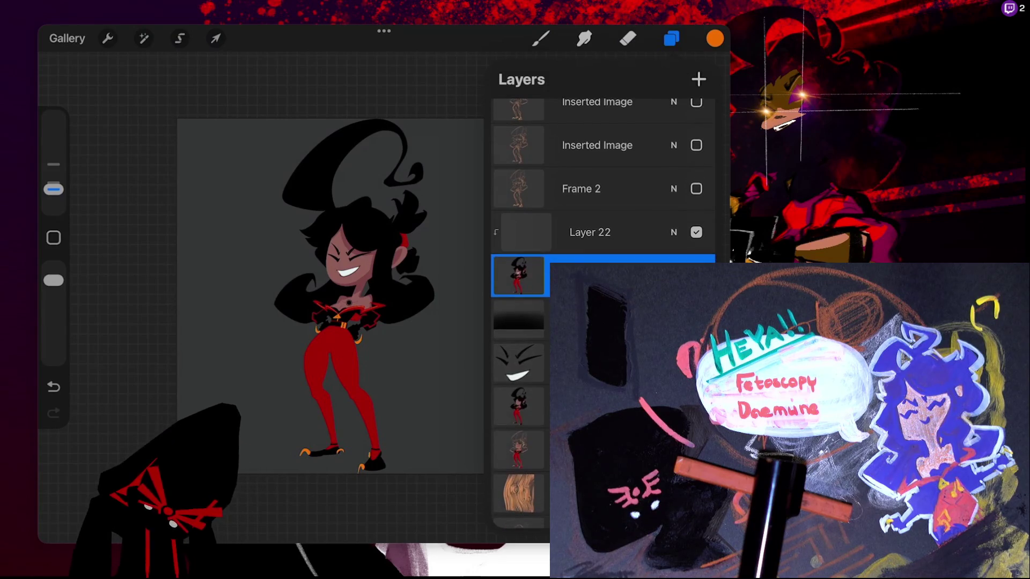
pyautogui.moveTo(644, 251); pyautogui.dragTo(557, 250)
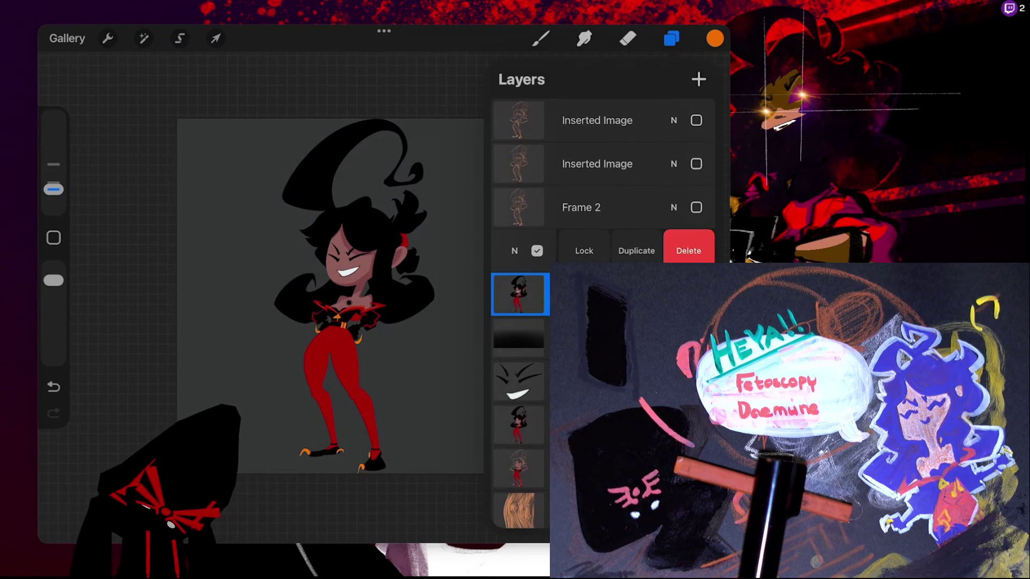
pyautogui.click(690, 251)
pyautogui.click(671, 38)
pyautogui.scroll(3, 348, 295)
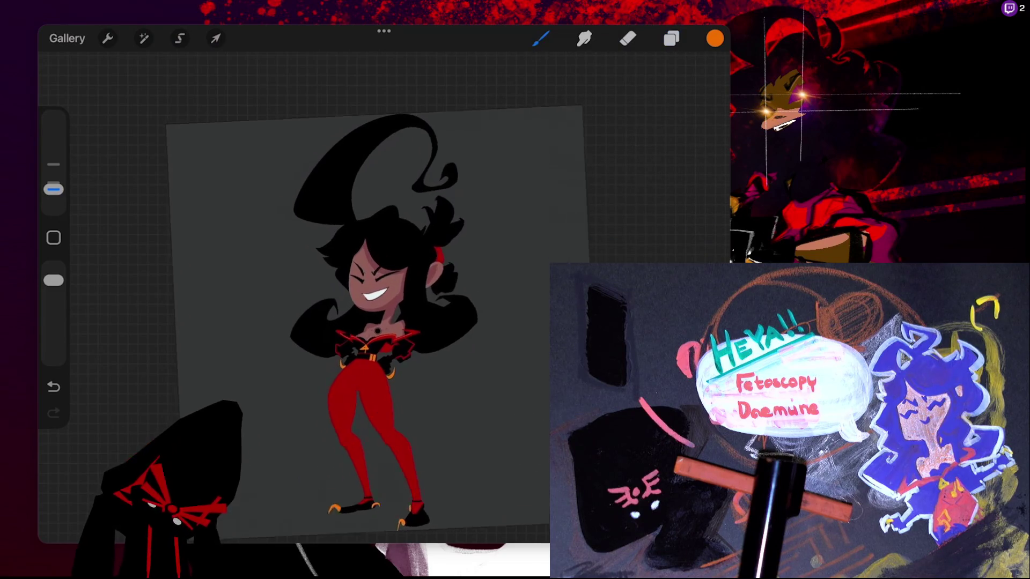
# Hide Layer 18, show the faceless character layer and duplicate it
pyautogui.click(671, 38)
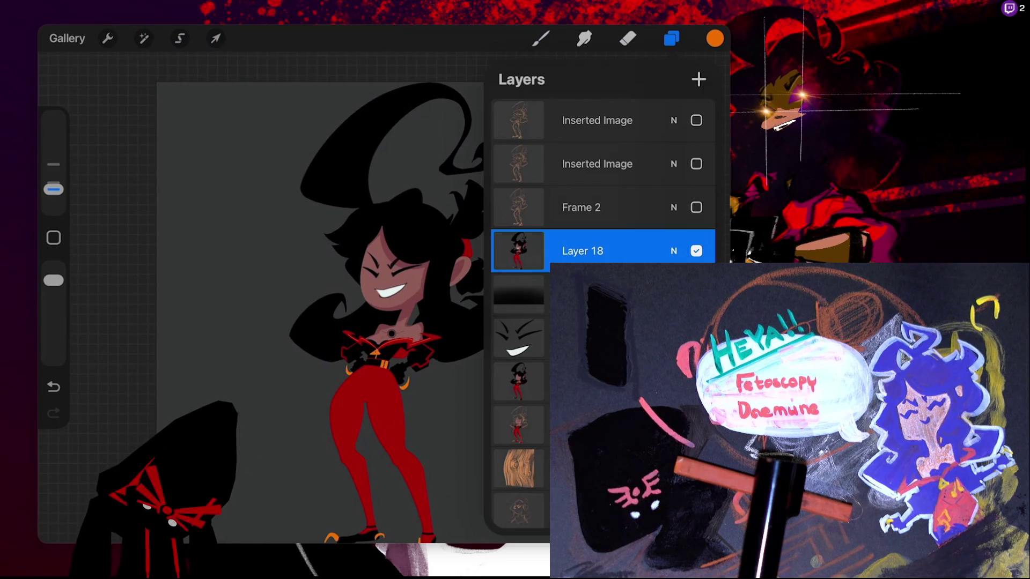
pyautogui.click(518, 380)
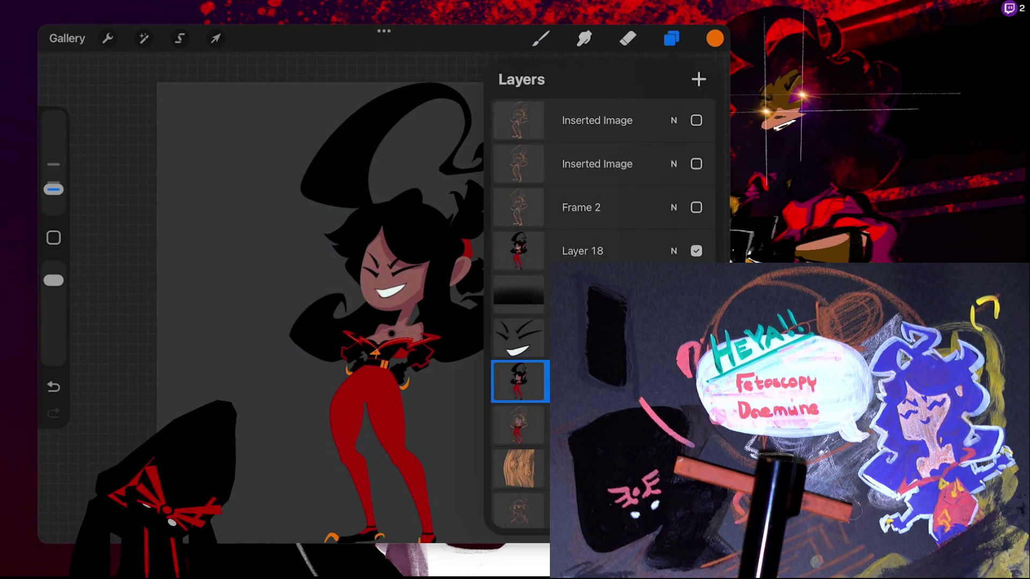
pyautogui.click(696, 251)
pyautogui.click(697, 381)
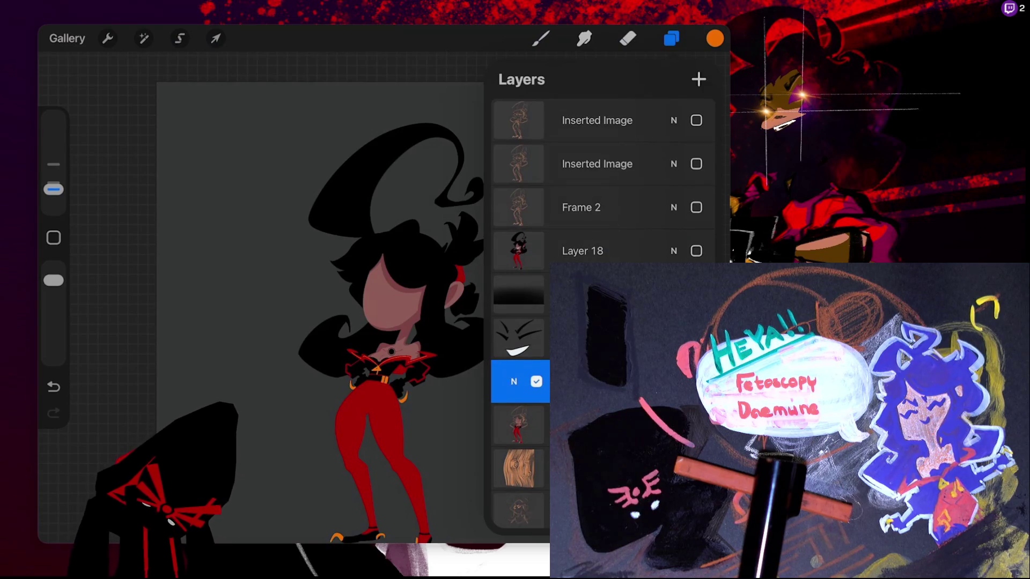
pyautogui.click(641, 381)
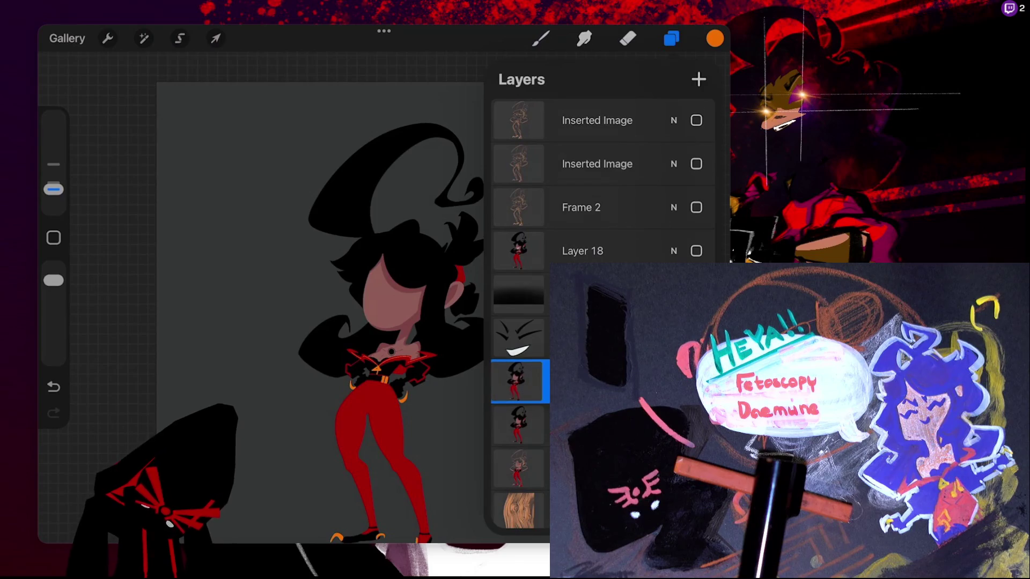
# Move the copy above the original Layer 18 and enlarge it to about 919 × 2036 px
pyautogui.scroll(-2, 600, 311)
pyautogui.moveTo(519, 343); pyautogui.dragTo(585, 332)
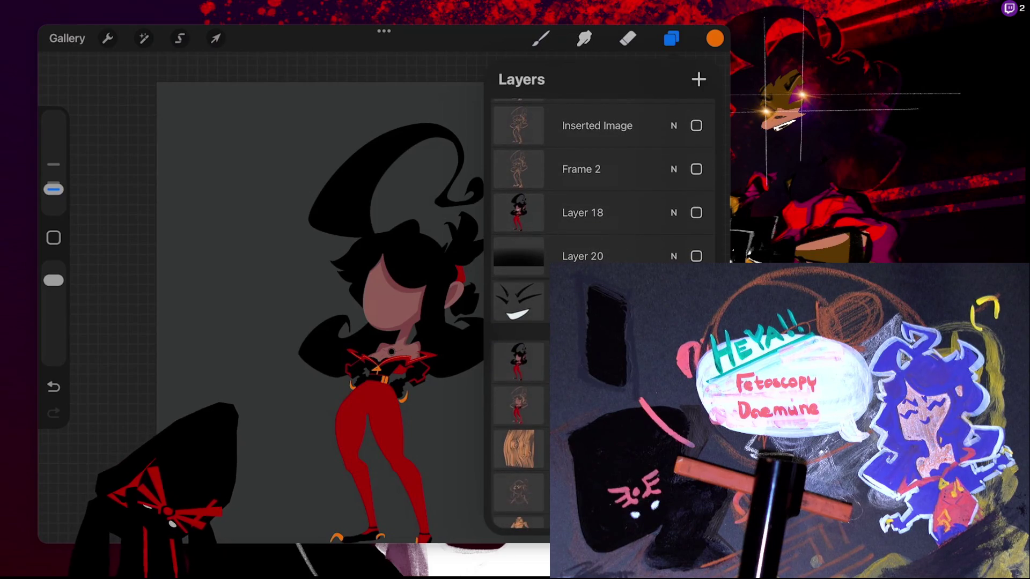
pyautogui.moveTo(668, 271)
pyautogui.mouseDown()
pyautogui.moveTo(668, 201)
pyautogui.moveTo(604, 213)
pyautogui.mouseUp()
pyautogui.click(697, 256)
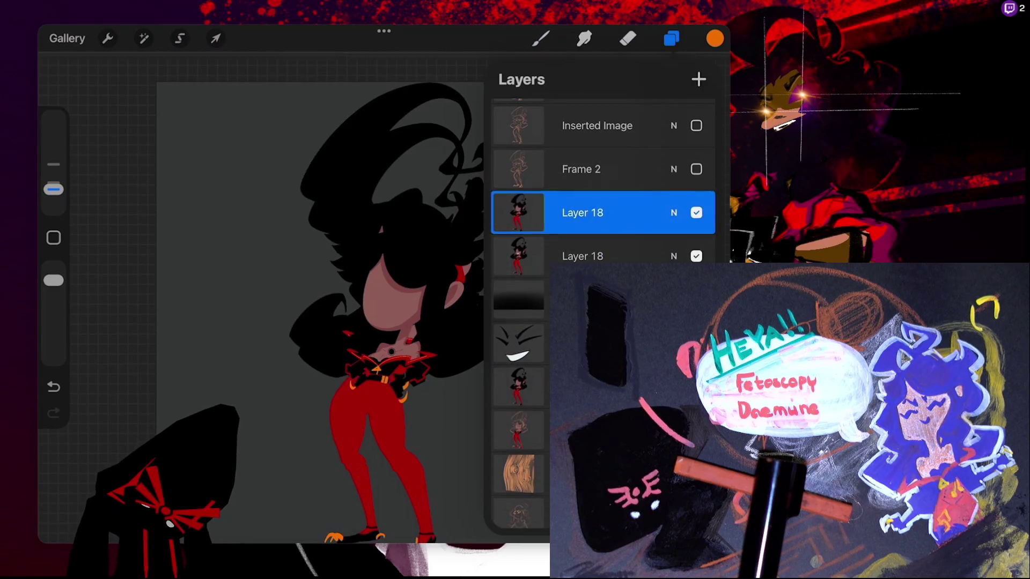
pyautogui.click(582, 212)
pyautogui.click(582, 212)
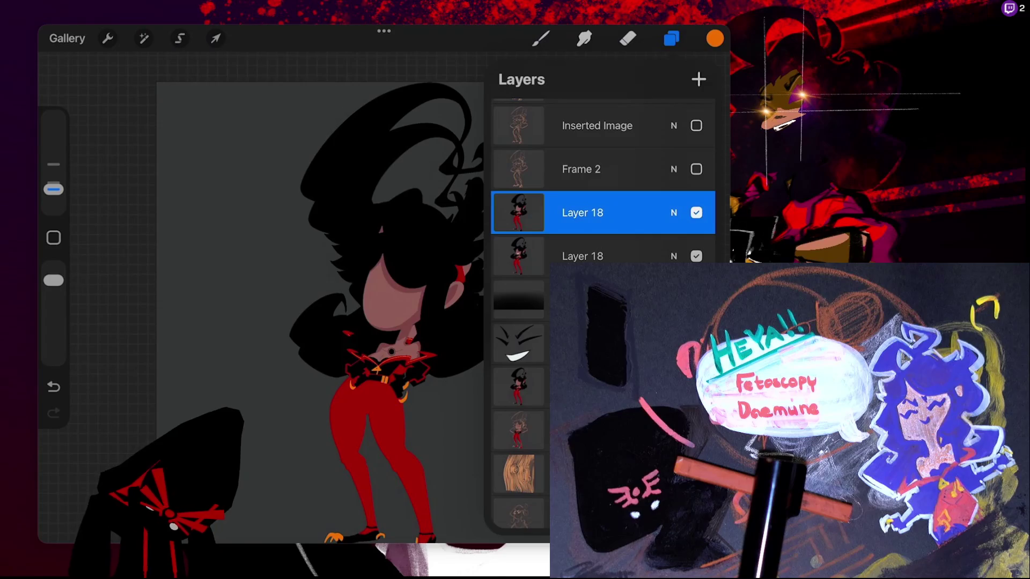
pyautogui.click(215, 39)
pyautogui.moveTo(497, 122); pyautogui.dragTo(516, 82)
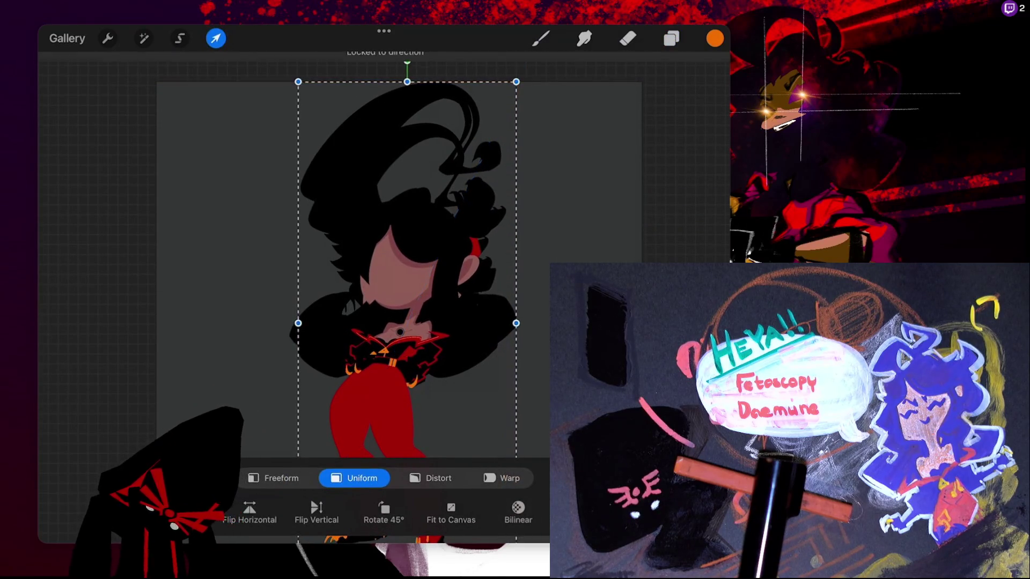
# Fine-tune the copied figure's size and position, then compare it with the layers beneath
pyautogui.moveTo(407, 215)
pyautogui.mouseDown()
pyautogui.moveTo(389, 214)
pyautogui.moveTo(402, 215)
pyautogui.mouseUp()
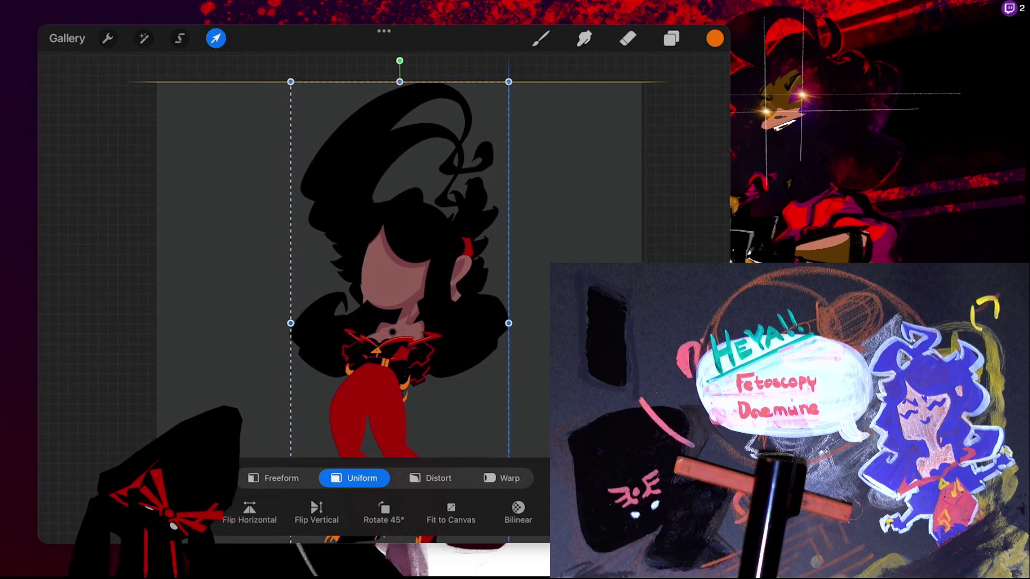
pyautogui.scroll(-3, 399, 254)
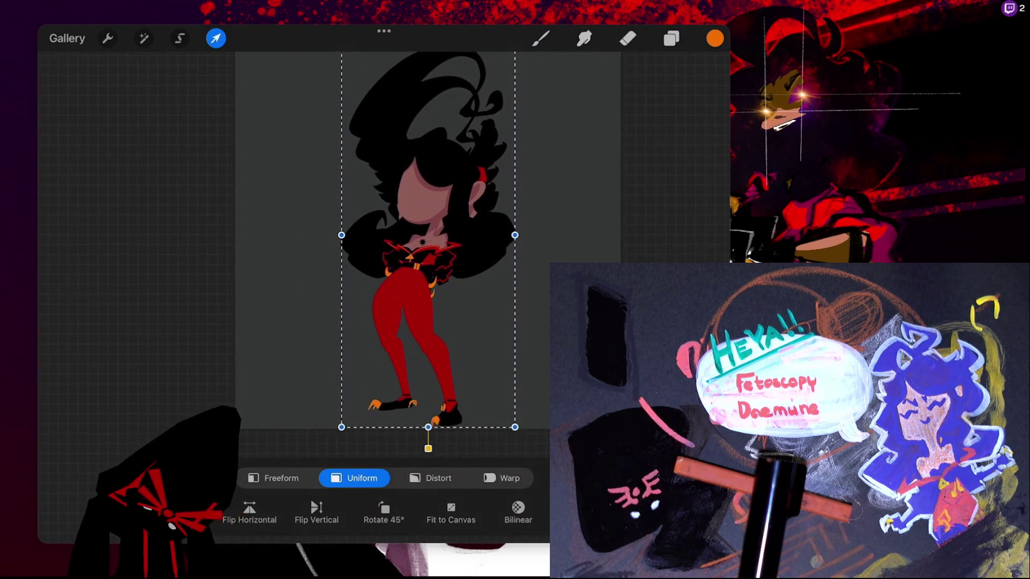
pyautogui.moveTo(515, 427); pyautogui.dragTo(516, 429)
pyautogui.moveTo(429, 236)
pyautogui.mouseDown()
pyautogui.moveTo(409, 236)
pyautogui.moveTo(453, 234)
pyautogui.moveTo(427, 234)
pyautogui.mouseUp()
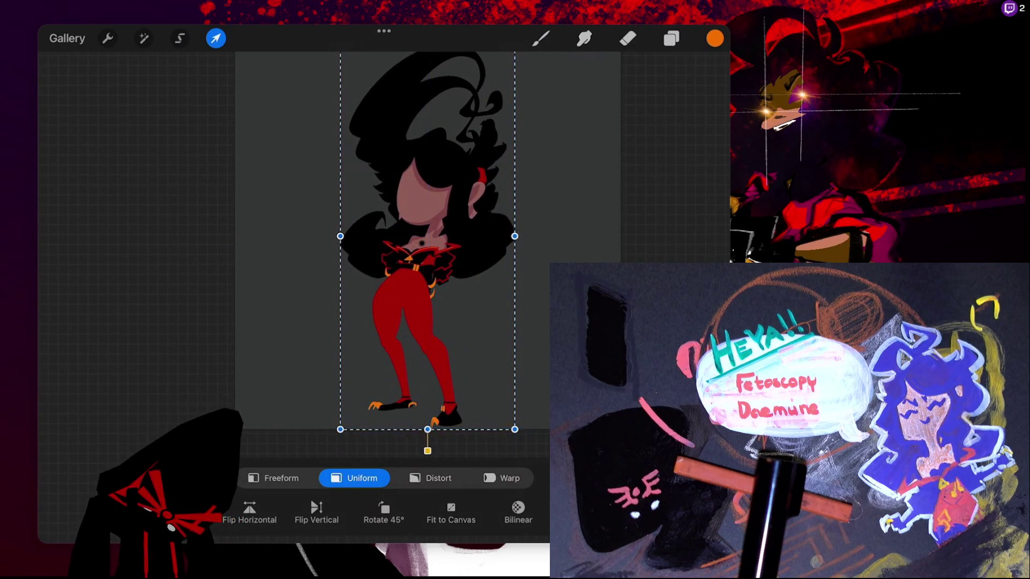
pyautogui.click(671, 38)
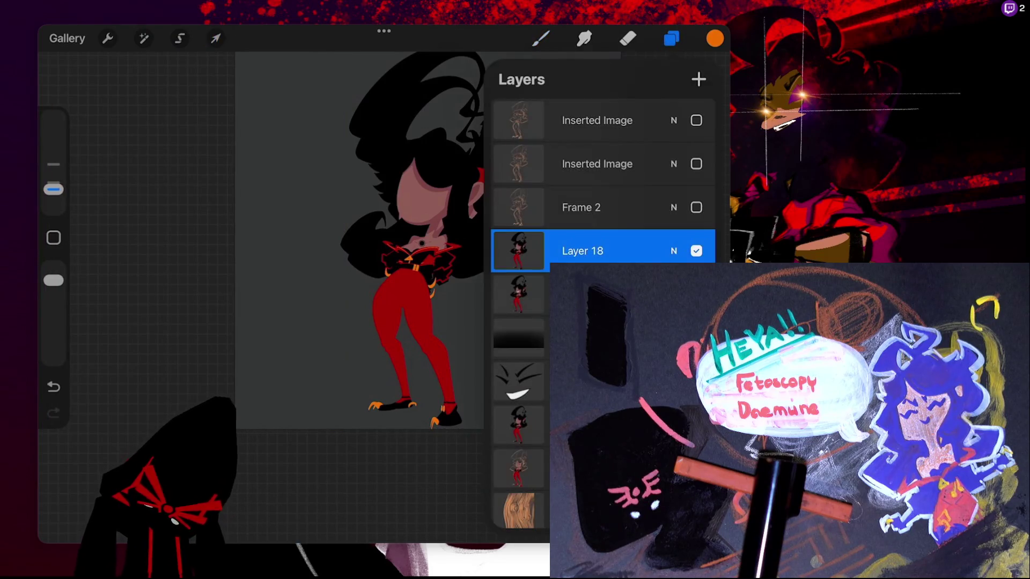
pyautogui.hotkey('ctrl', 'z')
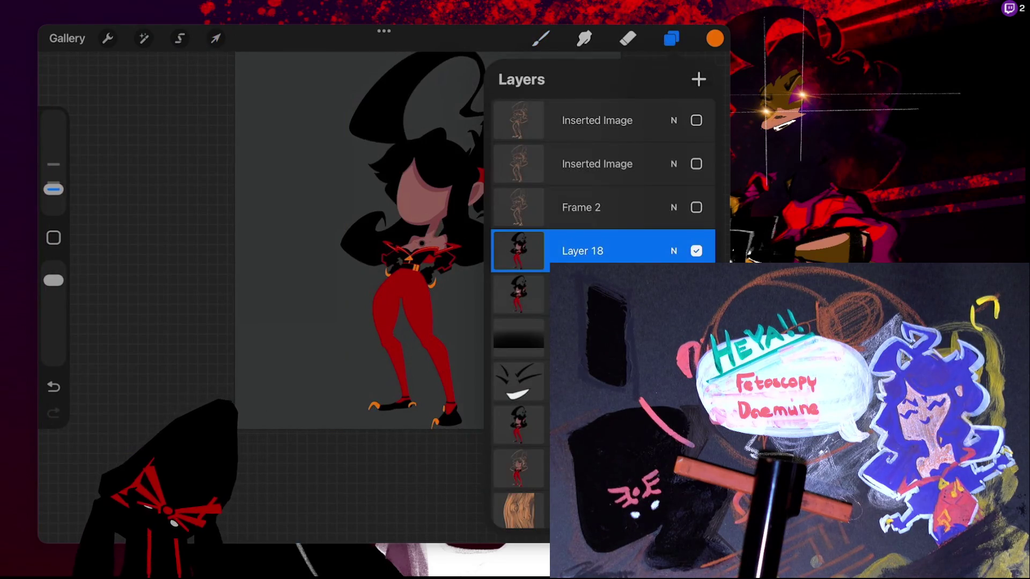
pyautogui.press('b')
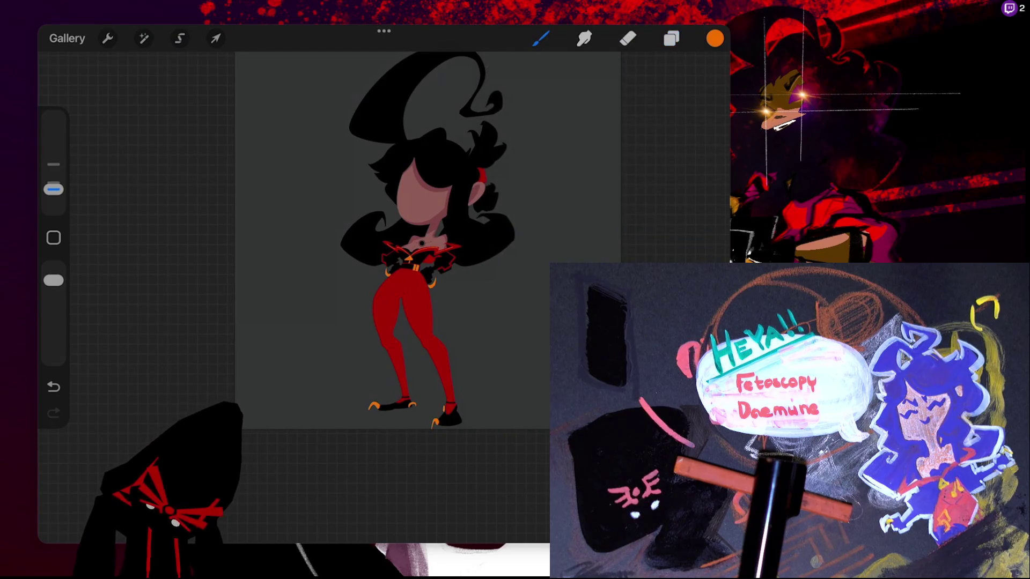
pyautogui.press('l')
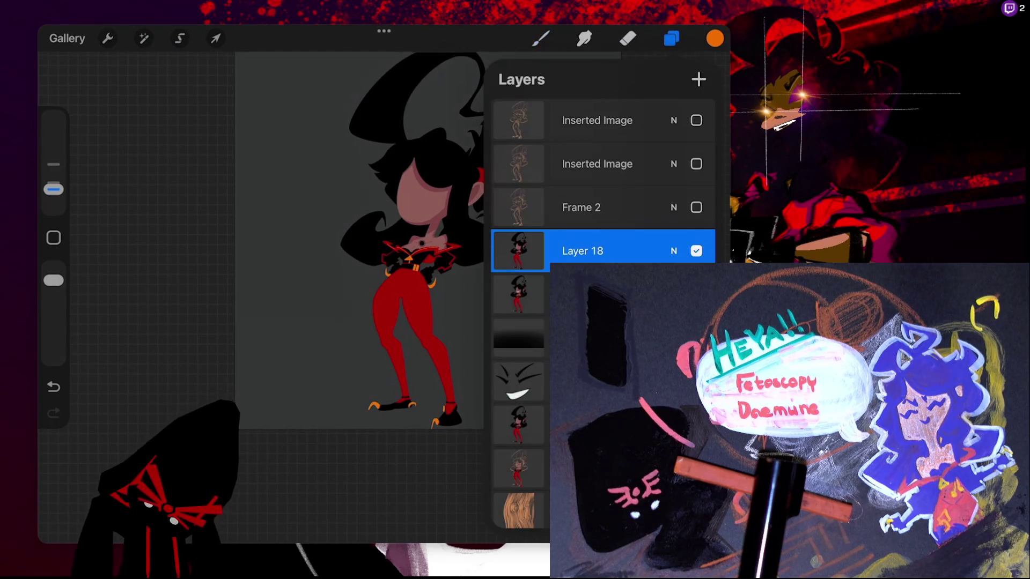
pyautogui.hotkey('ctrl', 'z')
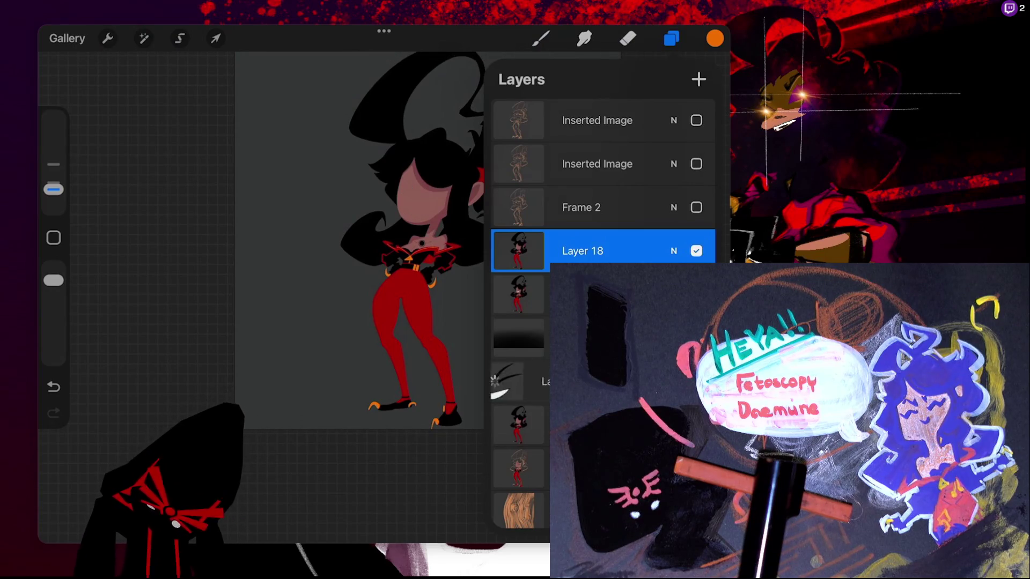
# Move the grinning face layer just below Frame 2 and make it visible
pyautogui.click(520, 381)
pyautogui.moveTo(519, 381)
pyautogui.mouseDown()
pyautogui.moveTo(670, 225)
pyautogui.moveTo(590, 251)
pyautogui.mouseUp()
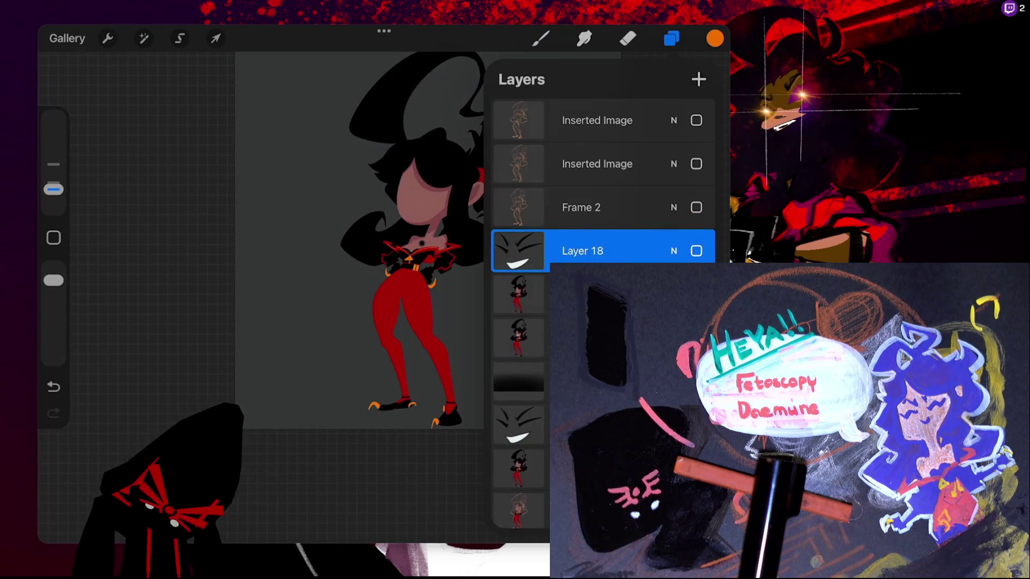
pyautogui.click(696, 251)
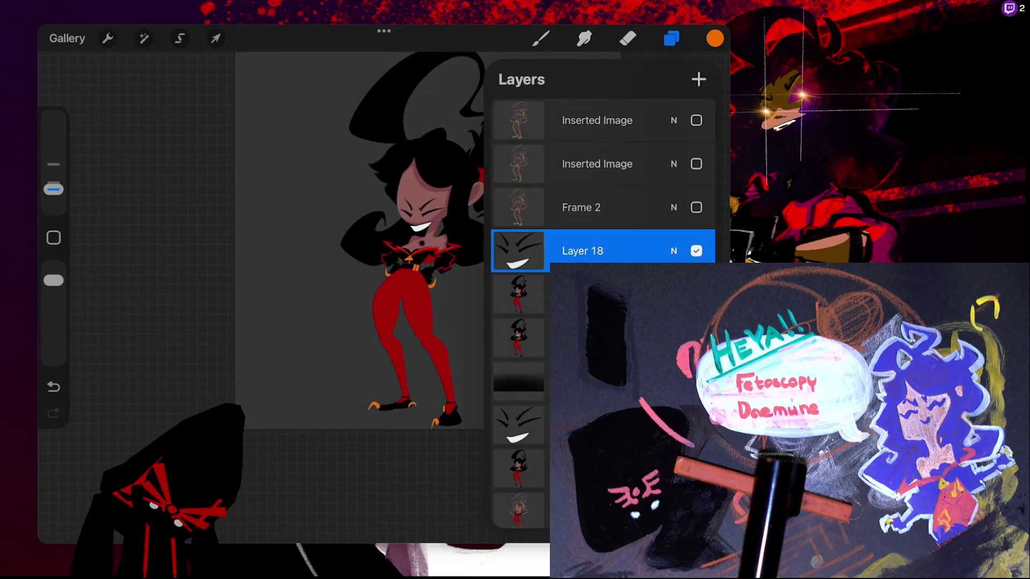
pyautogui.click(215, 38)
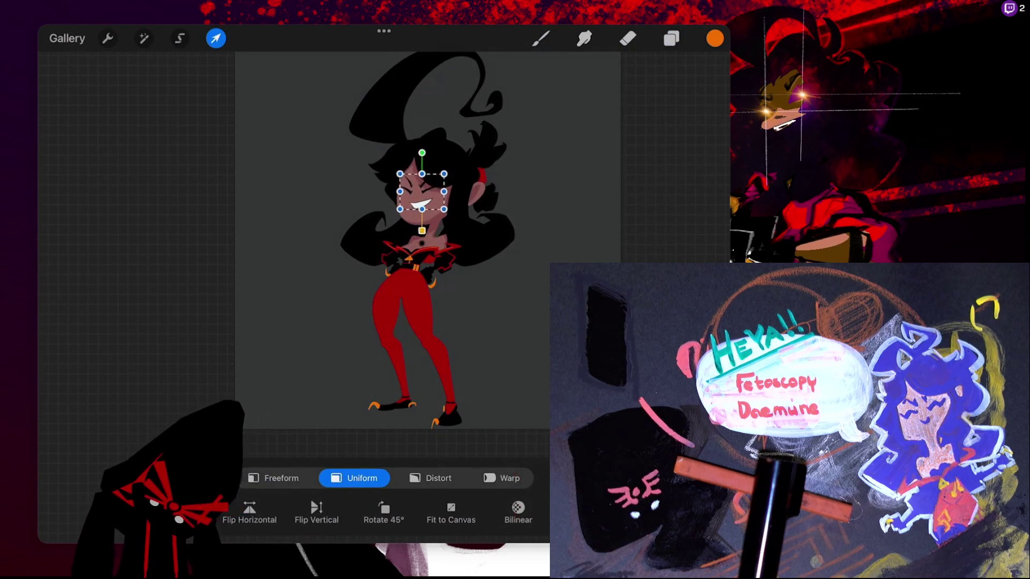
# Delete the old duplicate face layer and check the contents of the remaining character layers
pyautogui.scroll(3, 501, 197)
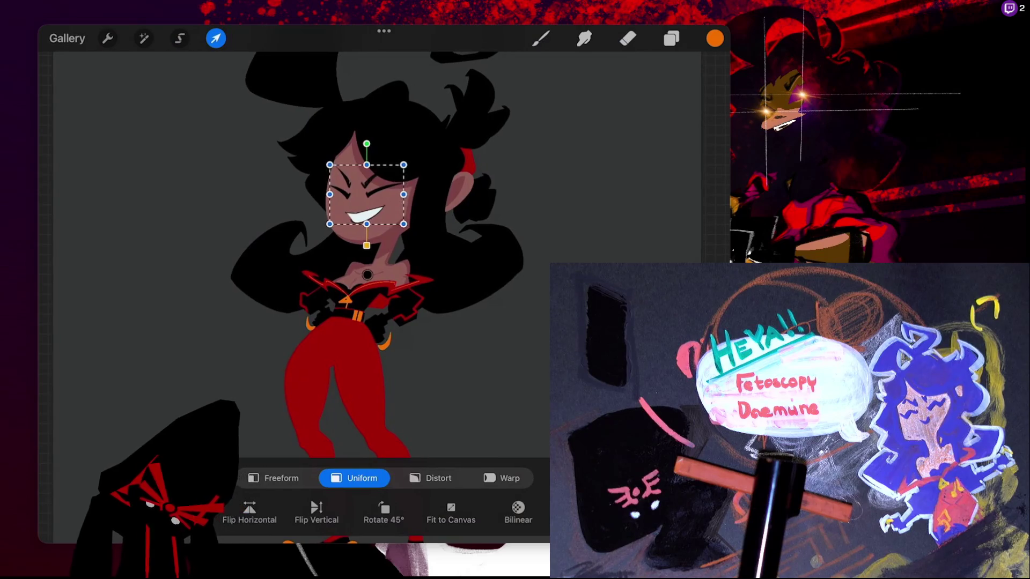
pyautogui.click(540, 38)
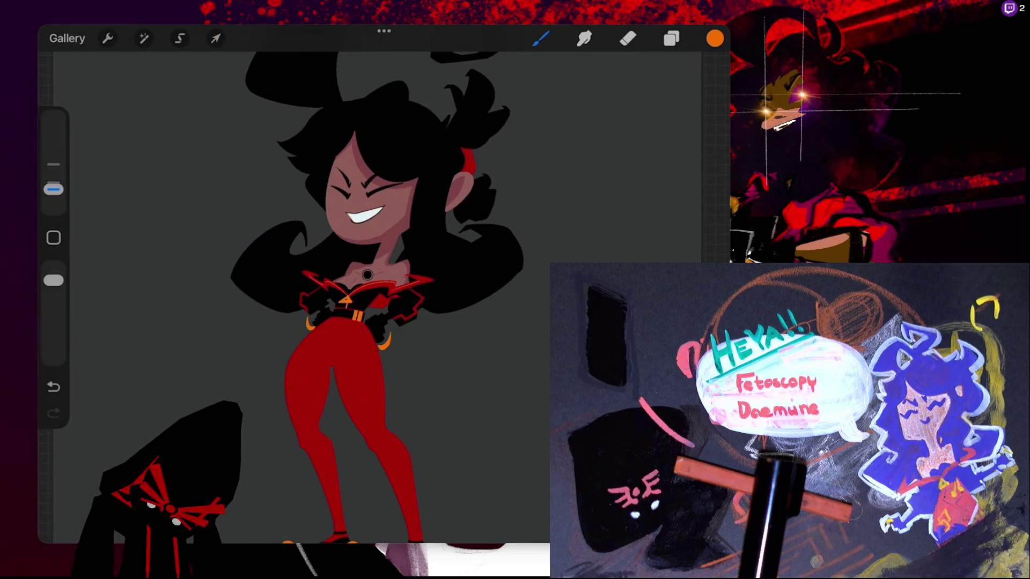
pyautogui.click(671, 38)
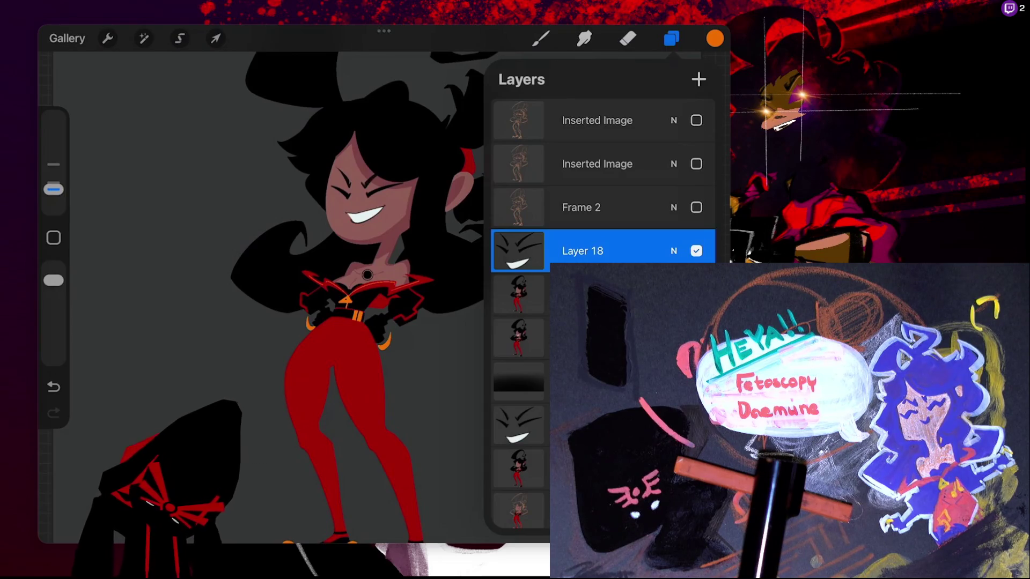
pyautogui.moveTo(617, 425); pyautogui.dragTo(454, 425)
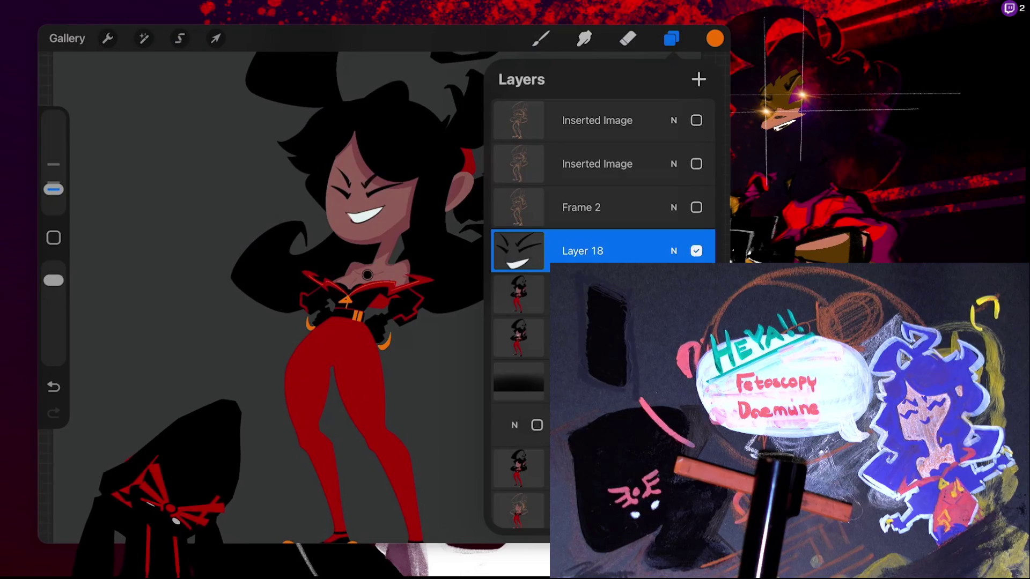
pyautogui.click(689, 425)
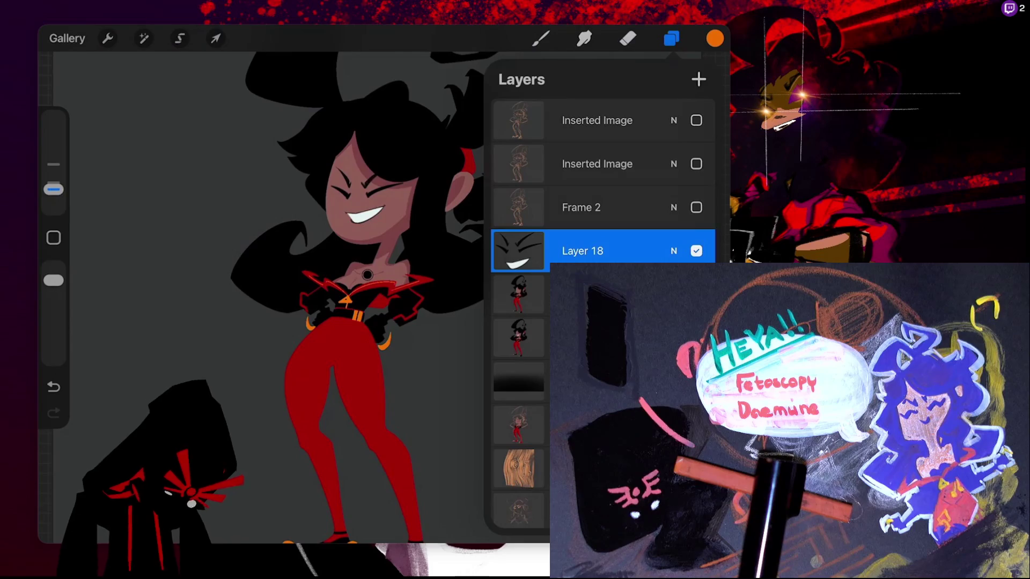
pyautogui.click(696, 294)
pyautogui.click(696, 295)
pyautogui.moveTo(671, 338); pyautogui.dragTo(511, 338)
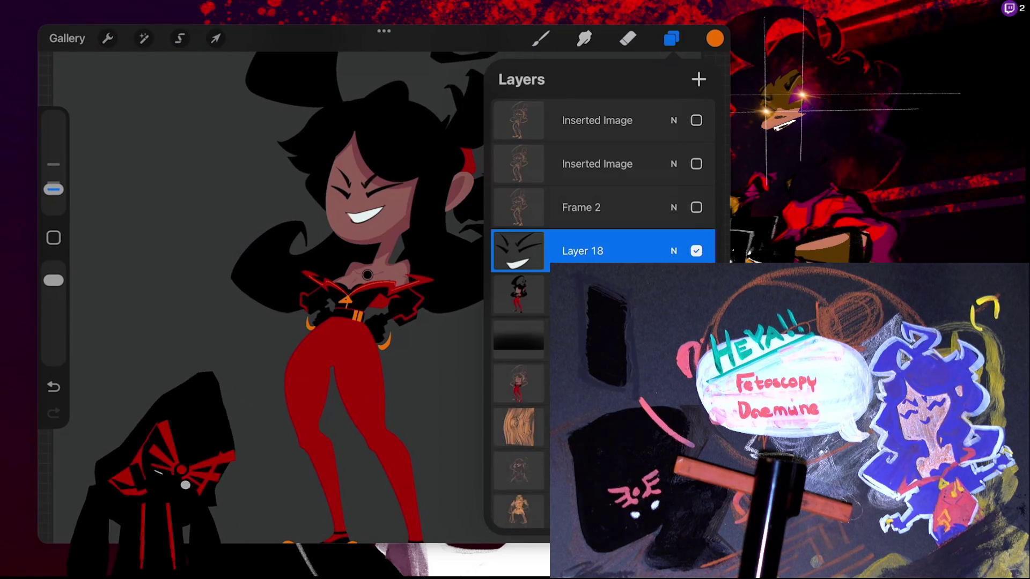
pyautogui.click(541, 38)
# Draw a loose freehand selection around the big black hair curl above her head
pyautogui.scroll(-3, 383, 295)
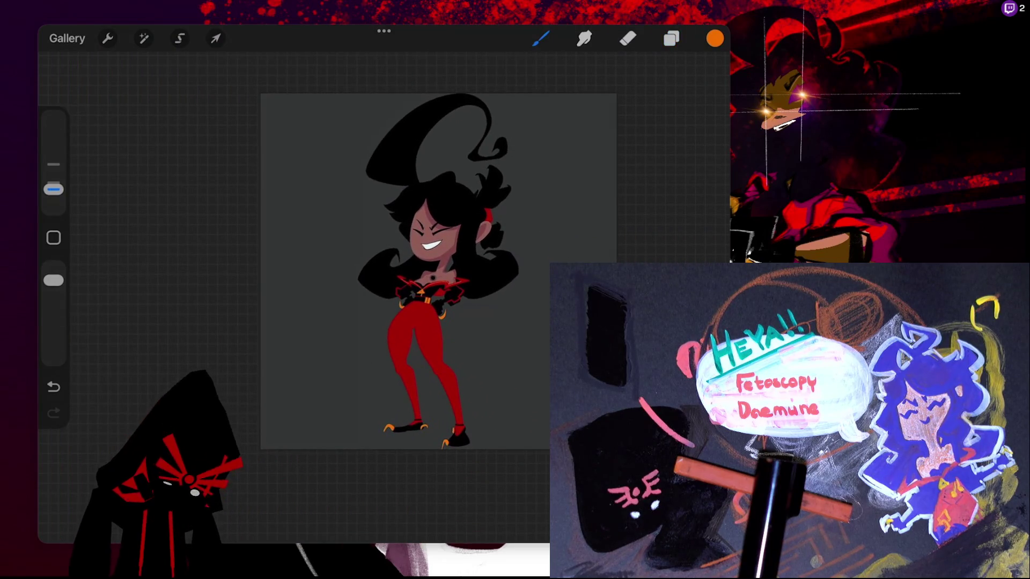
pyautogui.scroll(3, 383, 268)
pyautogui.press('s')
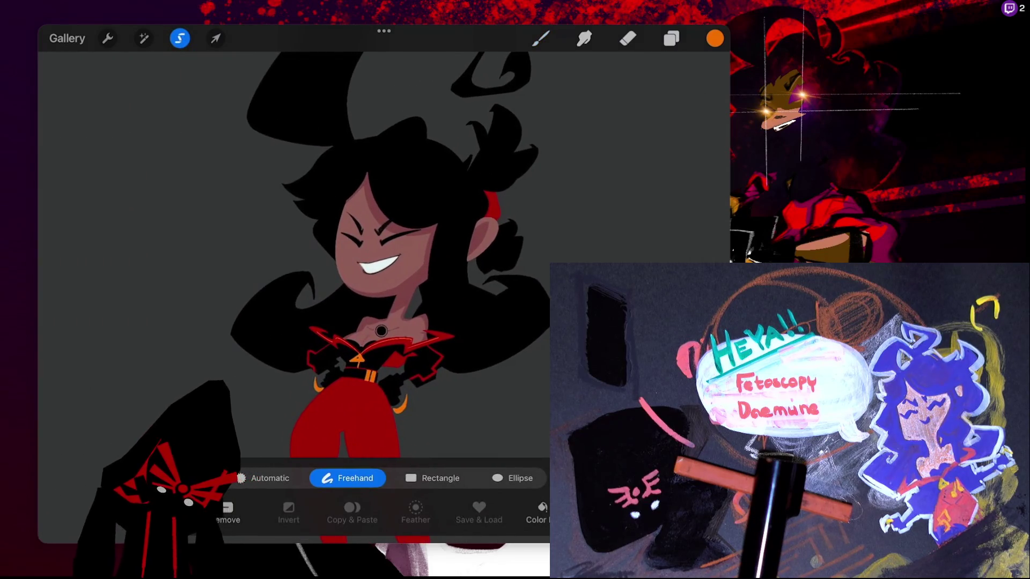
pyautogui.scroll(3, 349, 268)
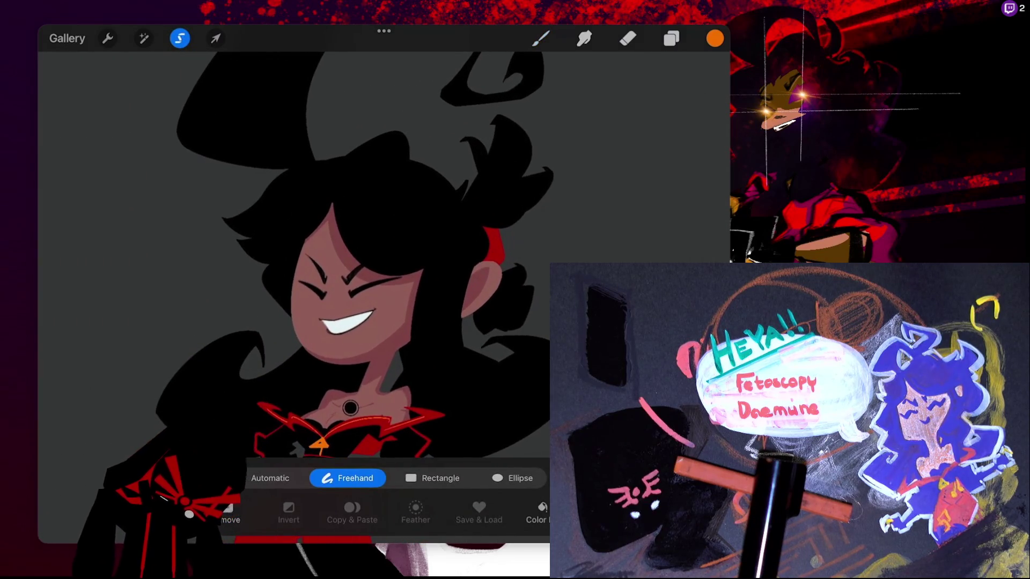
pyautogui.scroll(3, 349, 295)
pyautogui.scroll(-5, 383, 268)
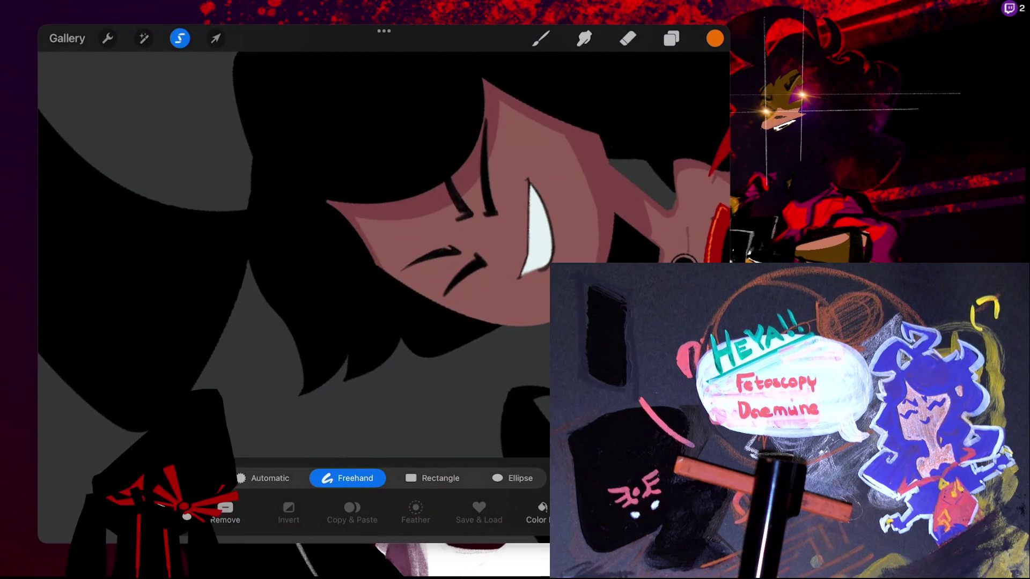
pyautogui.click(248, 205)
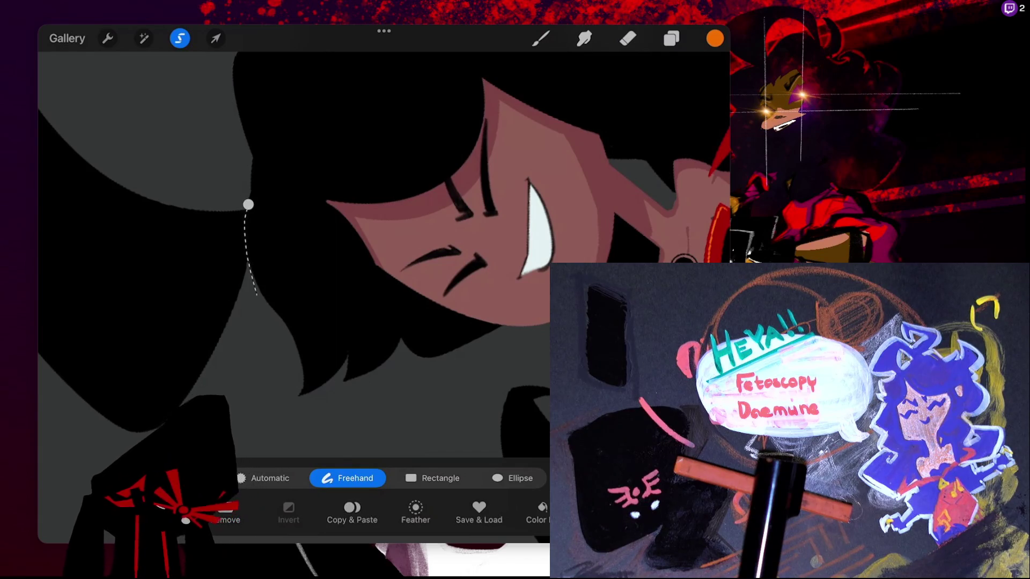
pyautogui.scroll(-5, 383, 298)
pyautogui.moveTo(403, 290); pyautogui.dragTo(275, 138)
pyautogui.scroll(-2, 483, 215)
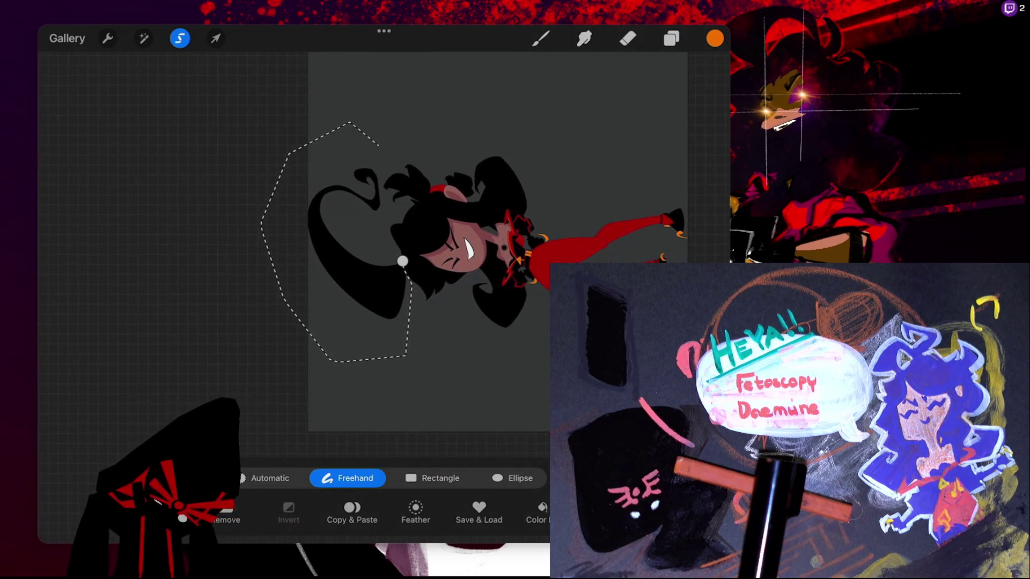
pyautogui.click(385, 203)
pyautogui.click(402, 261)
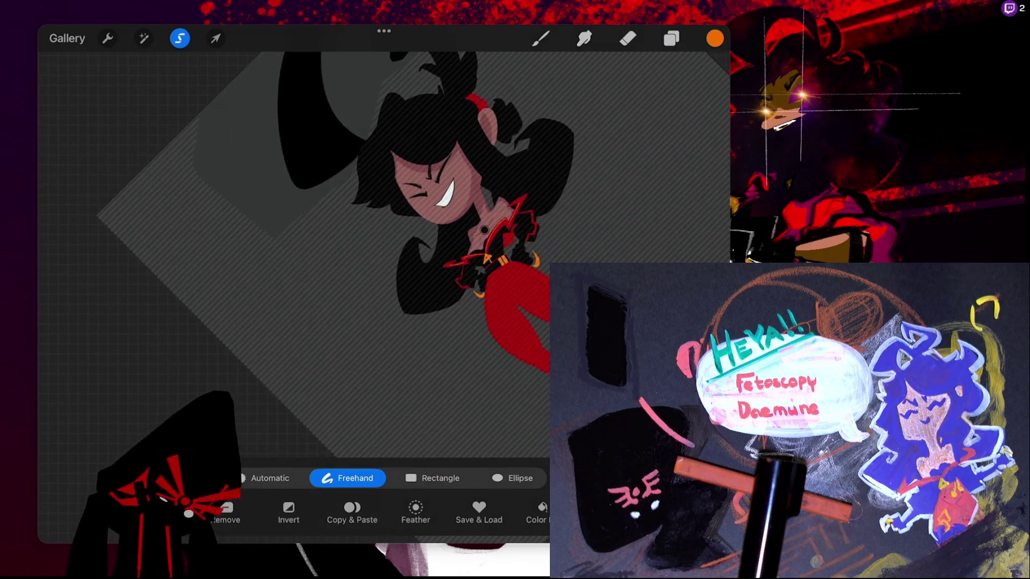
pyautogui.click(541, 38)
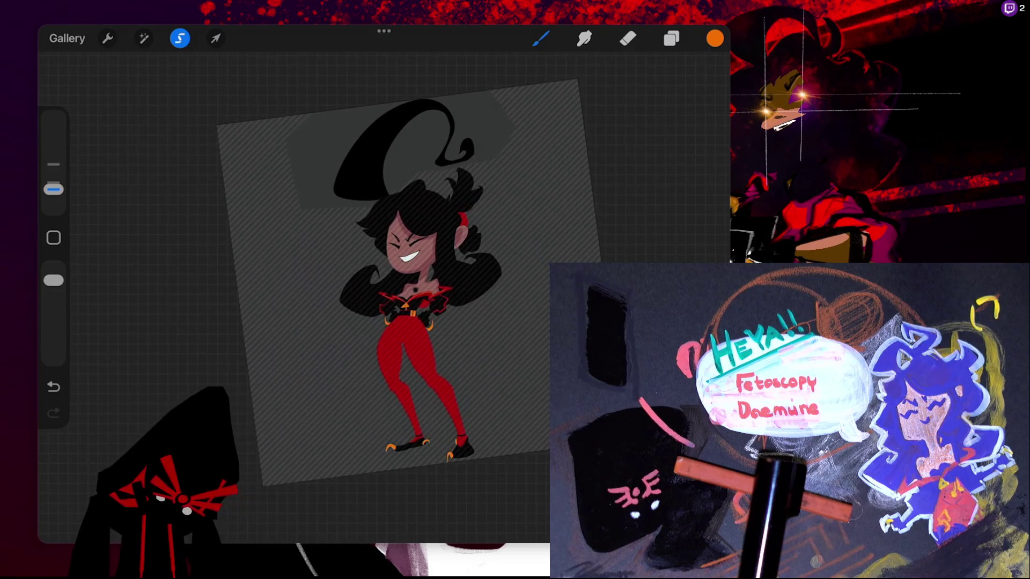
pyautogui.click(671, 38)
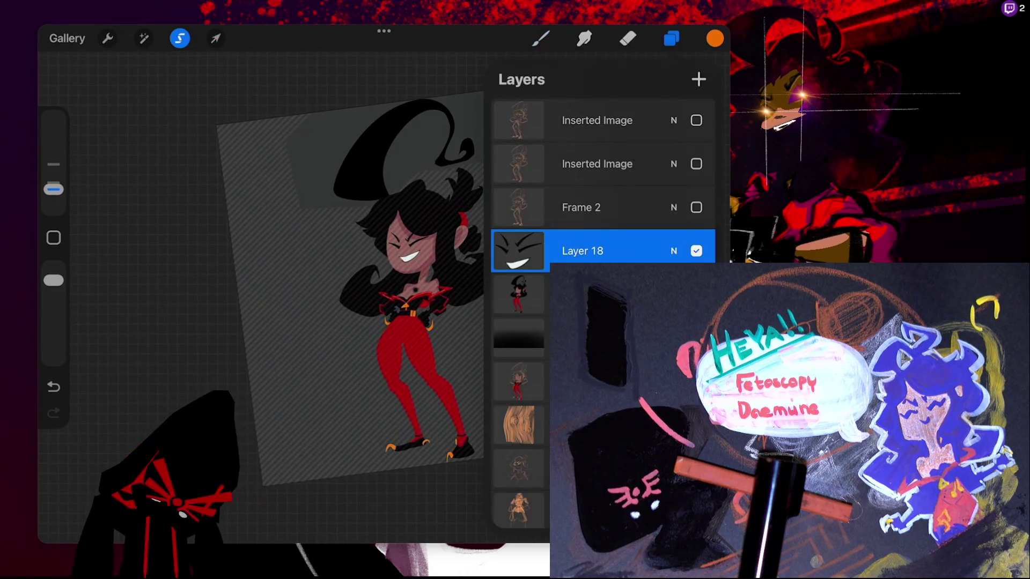
# Freeform-scale the hair curl down to about 536 × 312 px, centred over her head
pyautogui.click(590, 293)
pyautogui.click(215, 38)
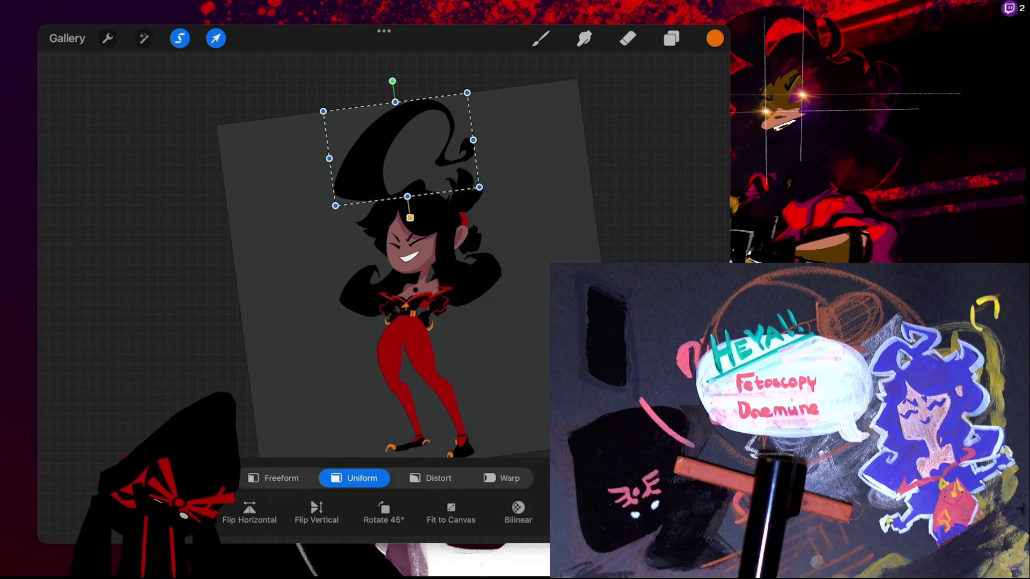
pyautogui.click(281, 478)
pyautogui.scroll(5, 344, 241)
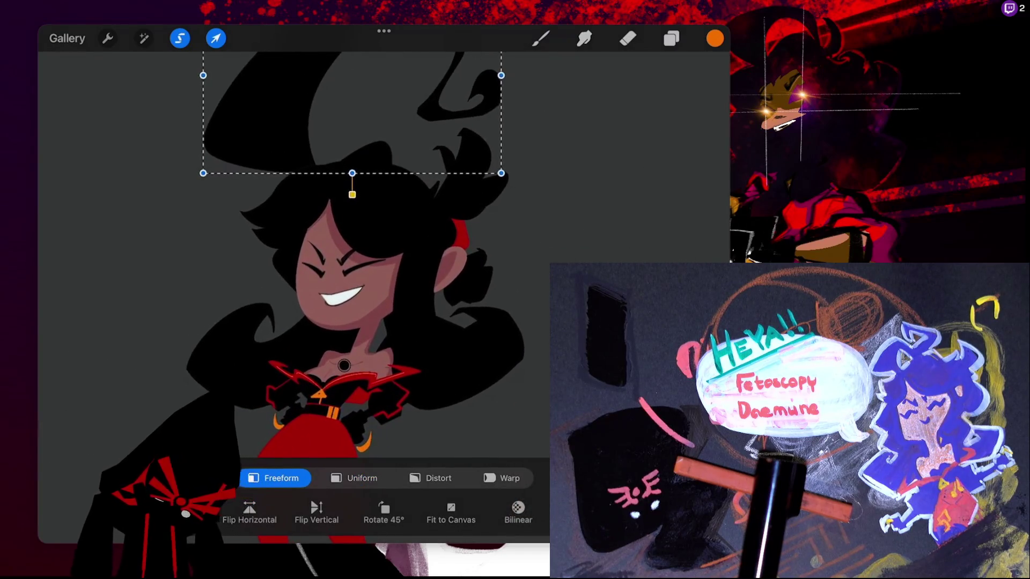
pyautogui.scroll(2, 343, 241)
pyautogui.moveTo(384, 94); pyautogui.dragTo(384, 159)
pyautogui.moveTo(535, 226); pyautogui.dragTo(457, 226)
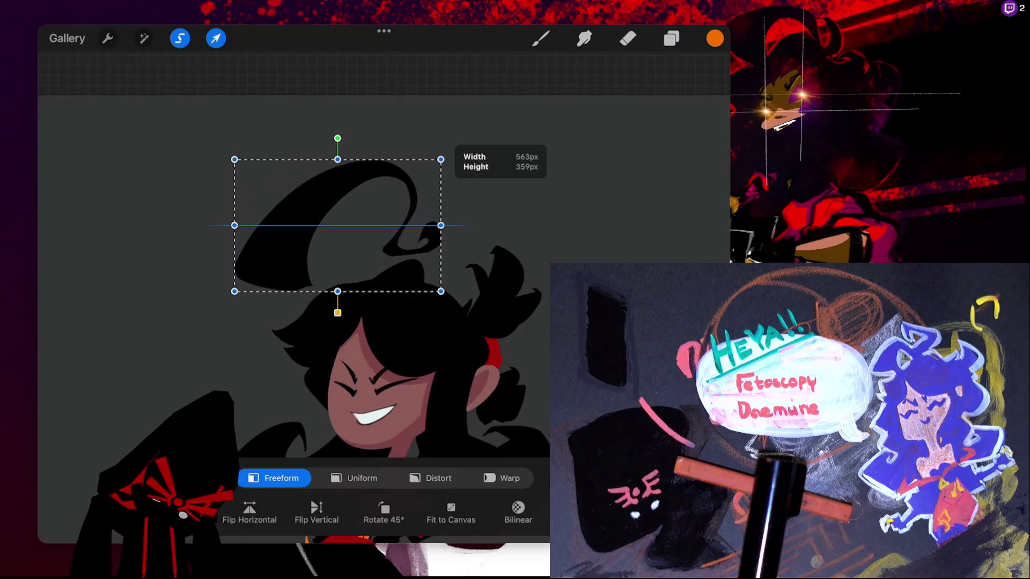
pyautogui.moveTo(234, 225); pyautogui.dragTo(250, 224)
pyautogui.moveTo(349, 223)
pyautogui.mouseDown()
pyautogui.moveTo(387, 220)
pyautogui.moveTo(373, 224)
pyautogui.mouseUp()
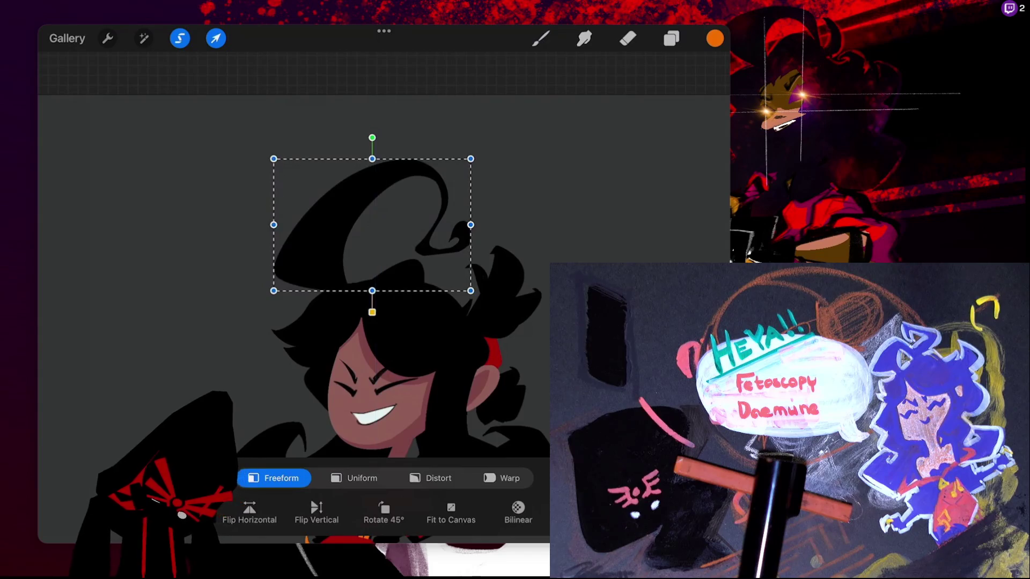
pyautogui.moveTo(373, 158)
pyautogui.mouseDown()
pyautogui.moveTo(373, 182)
pyautogui.moveTo(373, 169)
pyautogui.mouseUp()
pyautogui.scroll(-5, 373, 236)
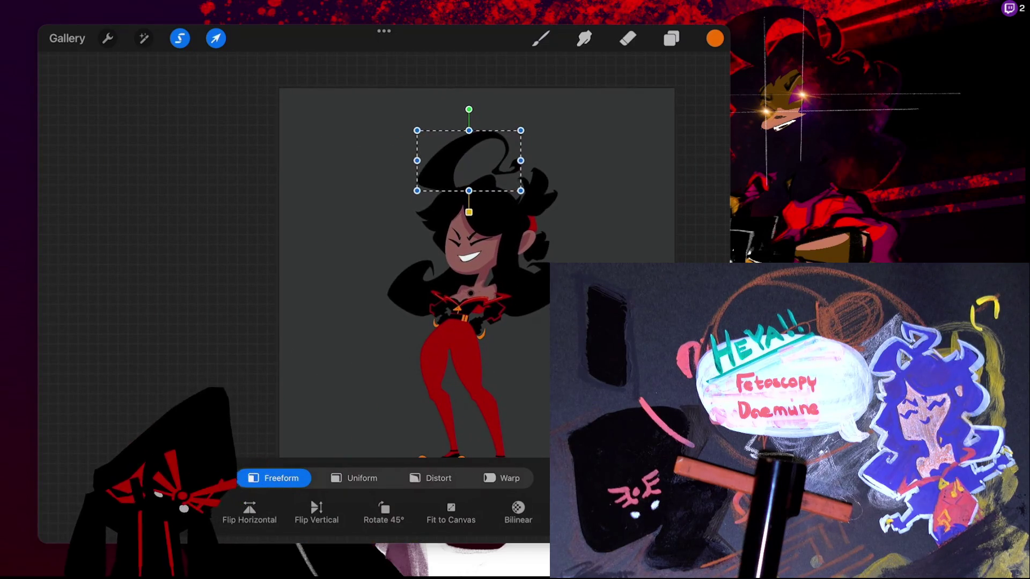
pyautogui.click(671, 39)
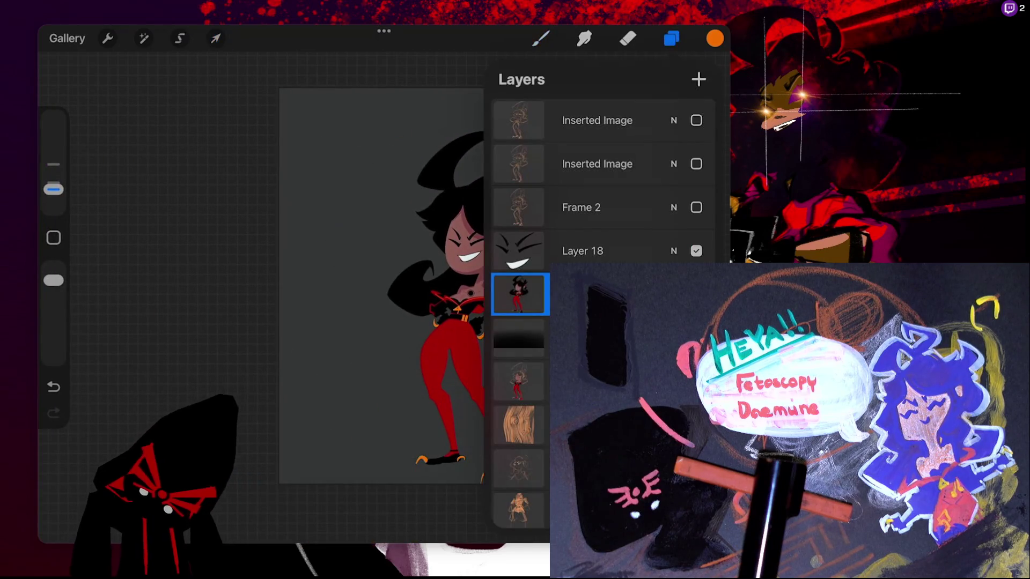
# Select Layer 18 and nudge the grinning face slightly down and to the left
pyautogui.click(541, 38)
pyautogui.click(671, 39)
pyautogui.click(541, 38)
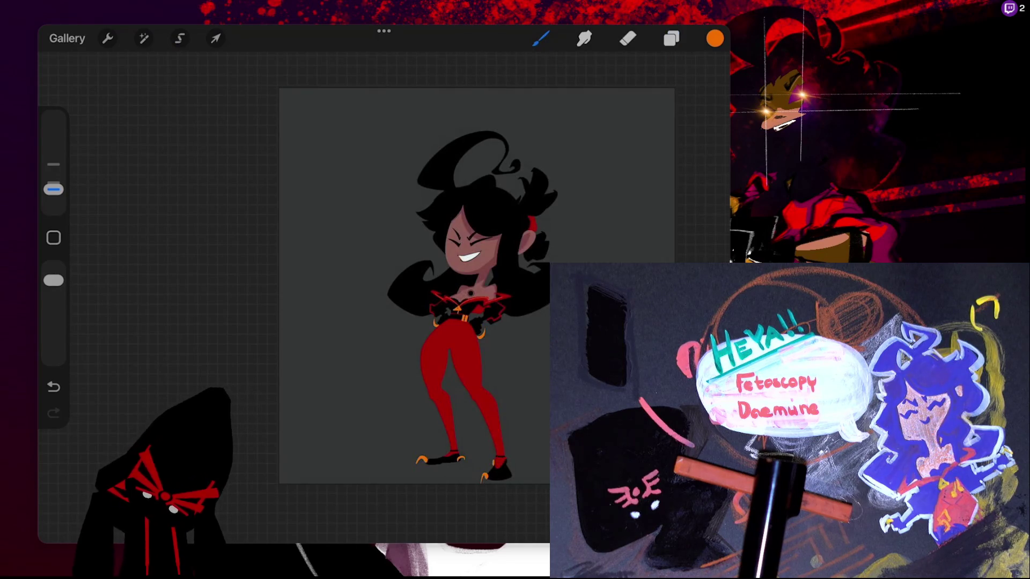
pyautogui.scroll(2, 375, 241)
pyautogui.click(671, 38)
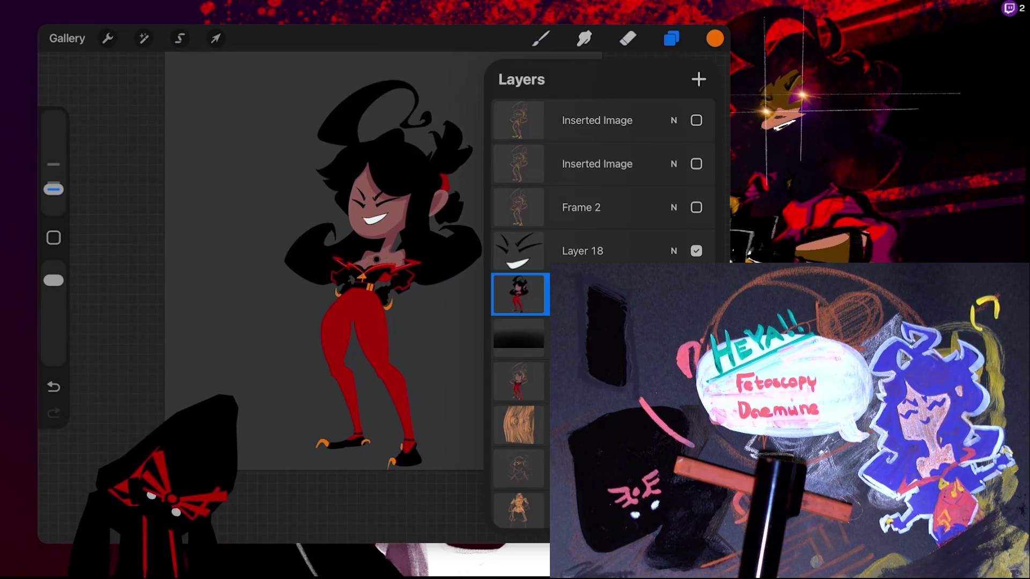
pyautogui.click(590, 251)
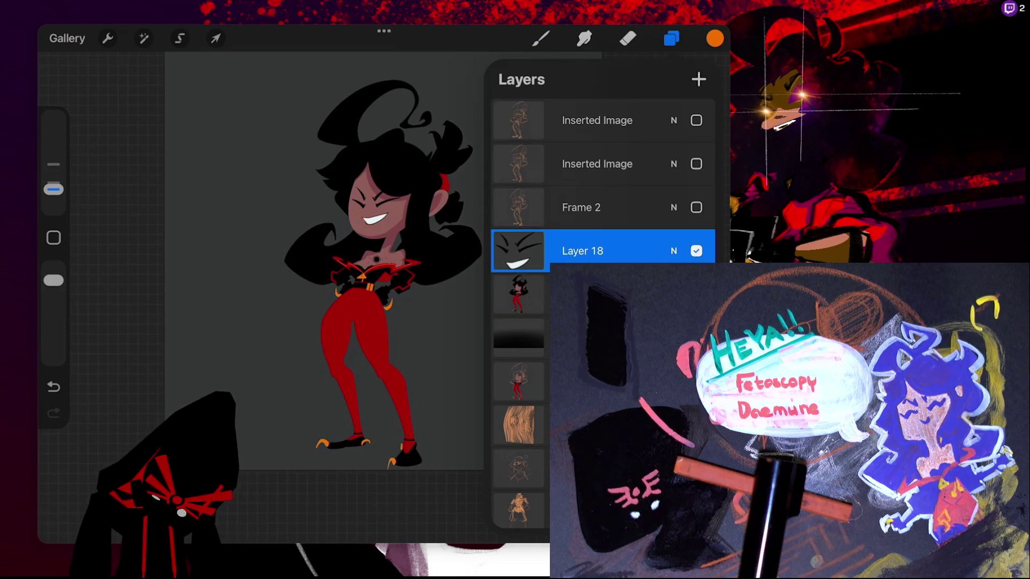
pyautogui.click(215, 39)
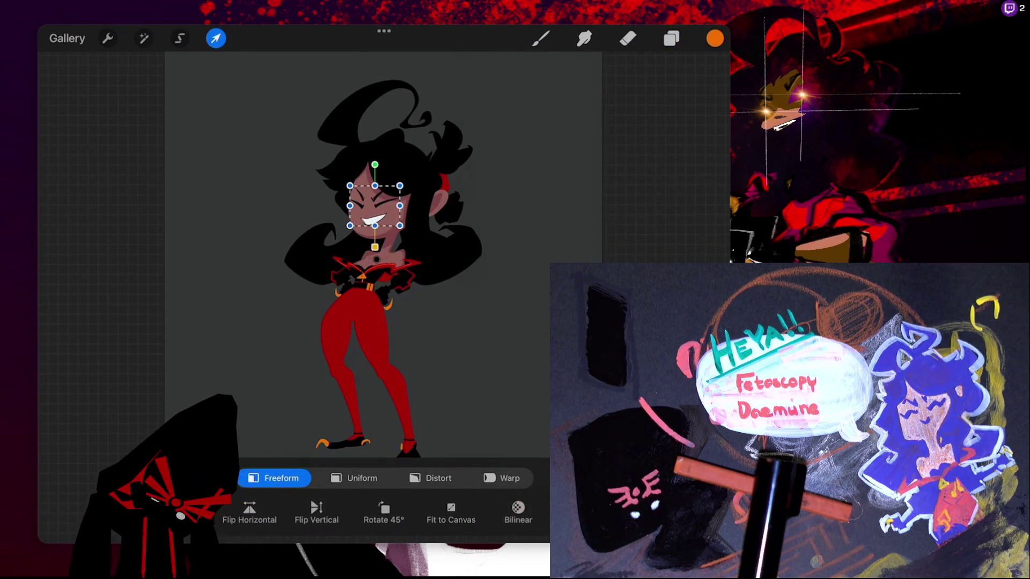
pyautogui.moveTo(375, 205); pyautogui.dragTo(373, 207)
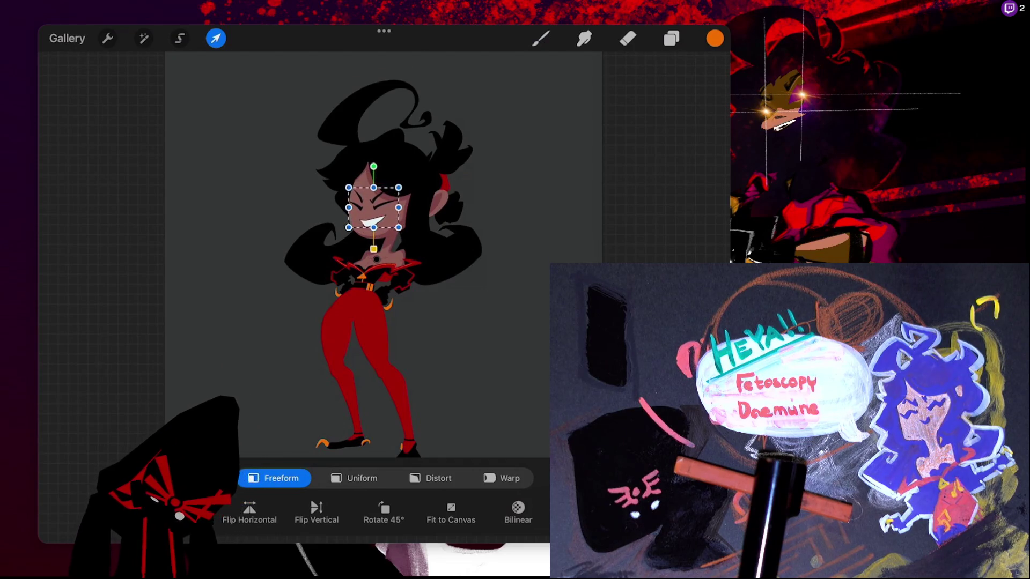
pyautogui.click(215, 39)
pyautogui.click(671, 38)
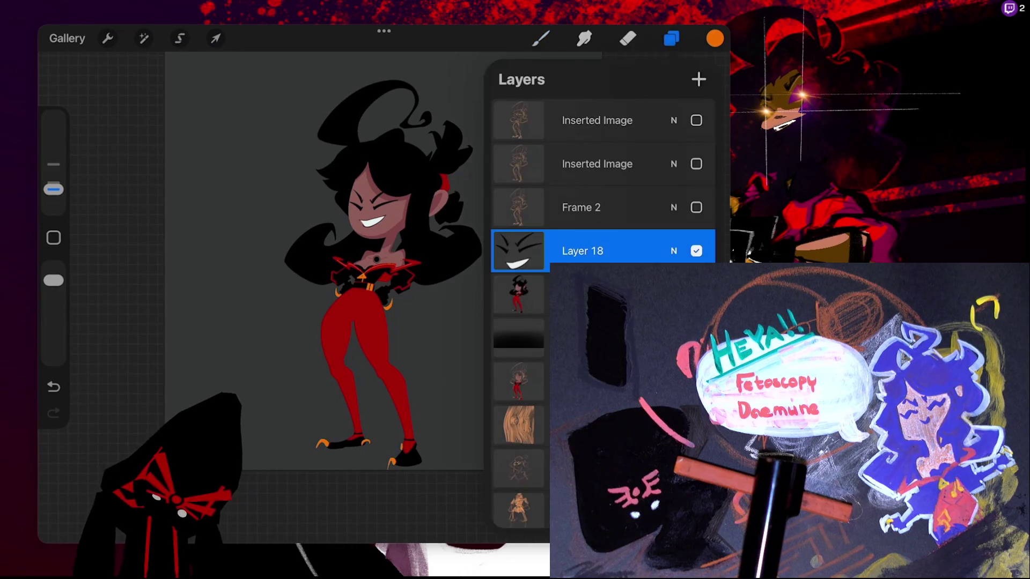
# Hide Layer 18 and uniformly rescale the character layer to roughly 981 × 1937 px
pyautogui.click(696, 251)
pyautogui.click(518, 295)
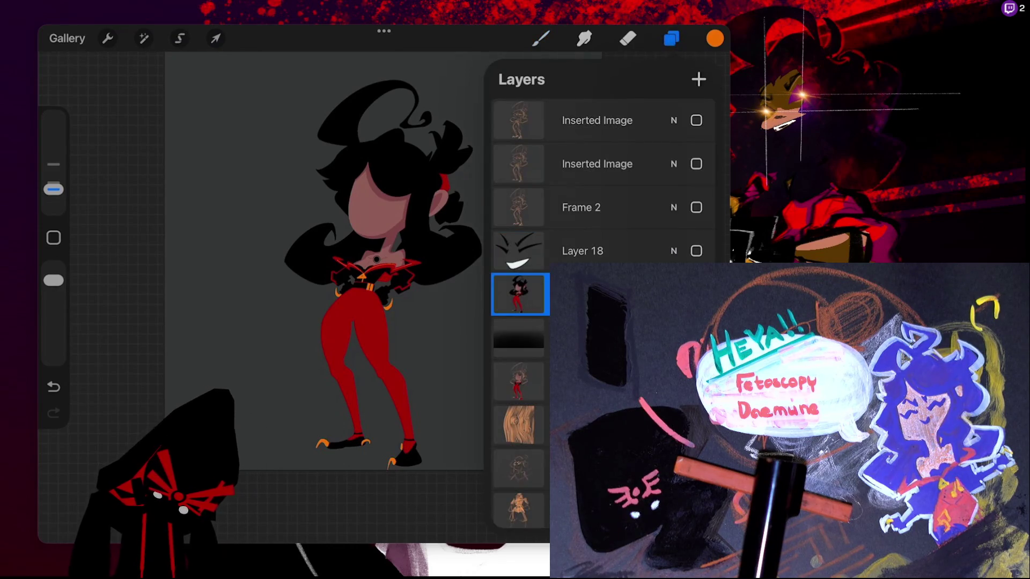
pyautogui.click(215, 38)
pyautogui.scroll(-3, 376, 257)
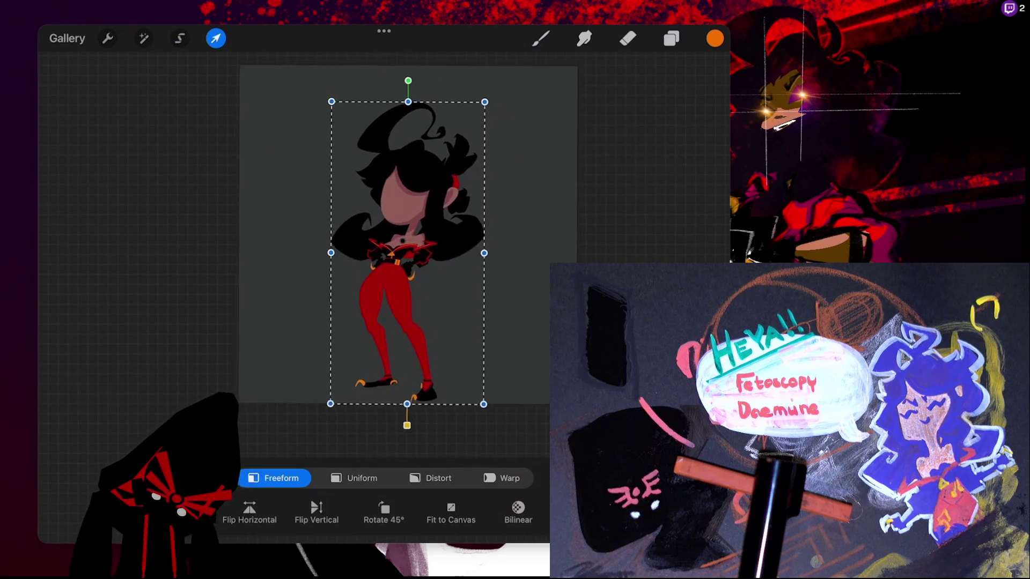
pyautogui.moveTo(478, 120); pyautogui.dragTo(507, 83)
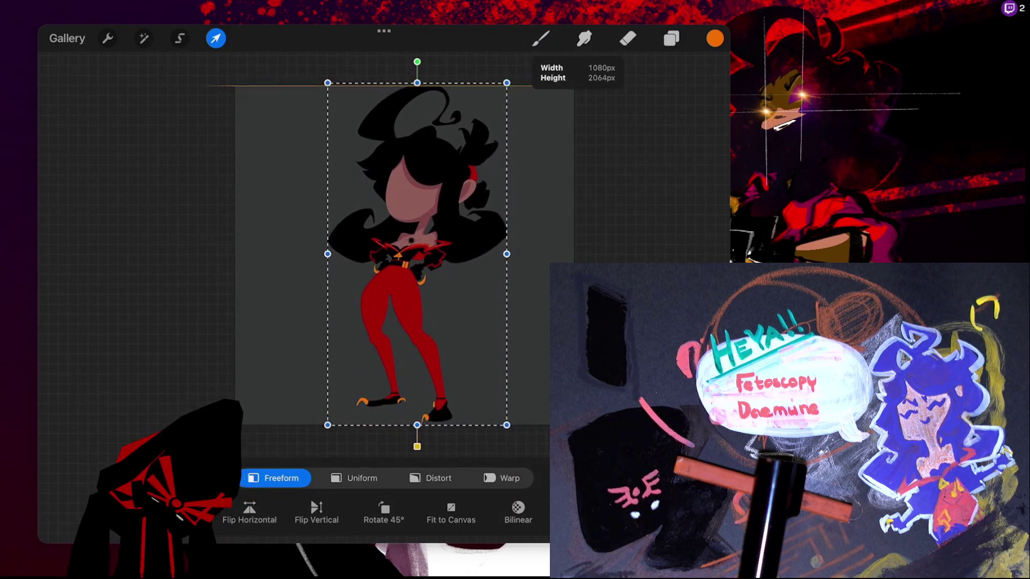
pyautogui.hotkey('ctrl', 'z')
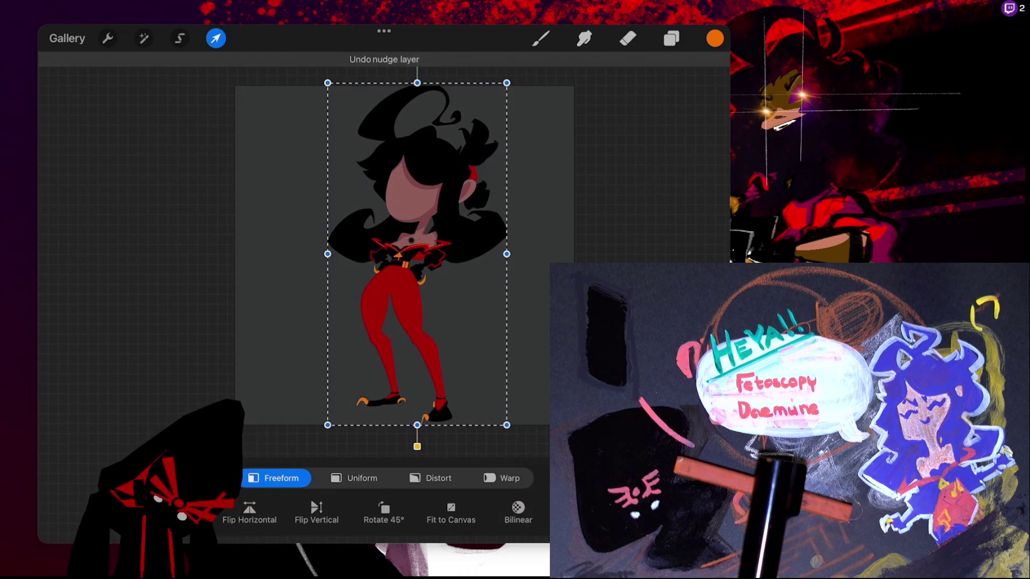
pyautogui.hotkey('ctrl', 'z')
pyautogui.click(354, 478)
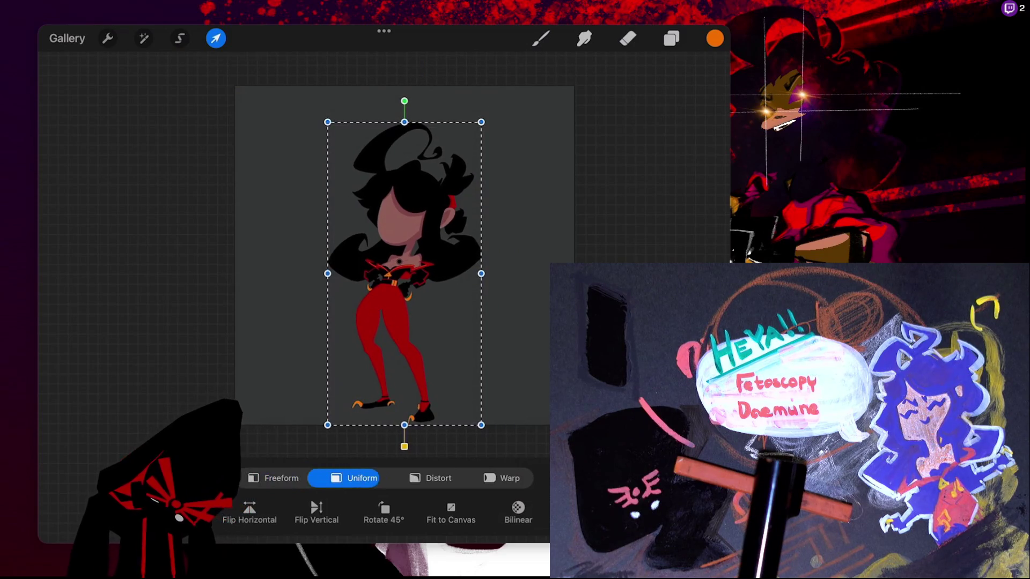
pyautogui.moveTo(482, 123)
pyautogui.mouseDown()
pyautogui.moveTo(499, 85)
pyautogui.moveTo(493, 97)
pyautogui.mouseUp()
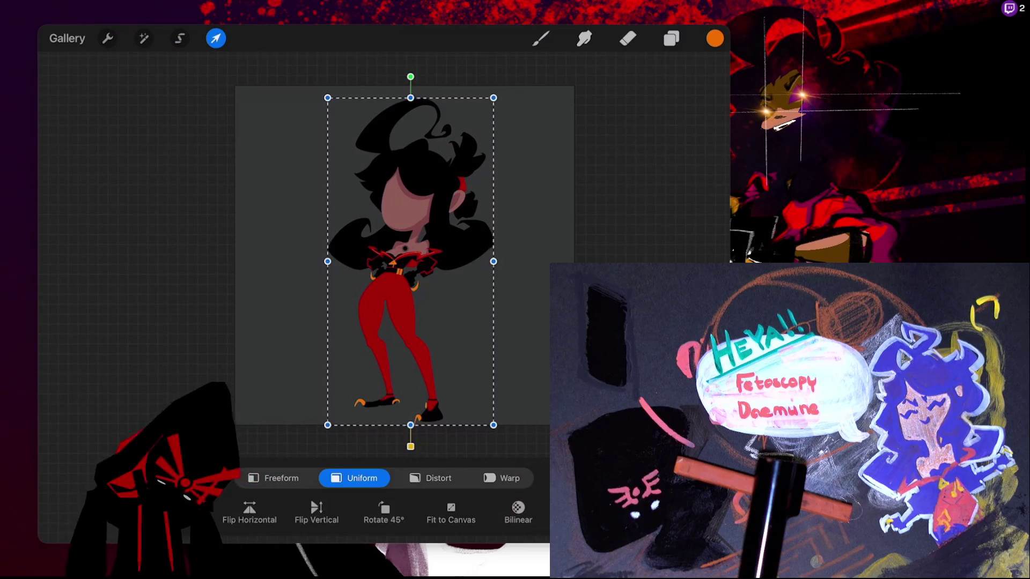
pyautogui.click(541, 38)
pyautogui.scroll(-5, 450, 257)
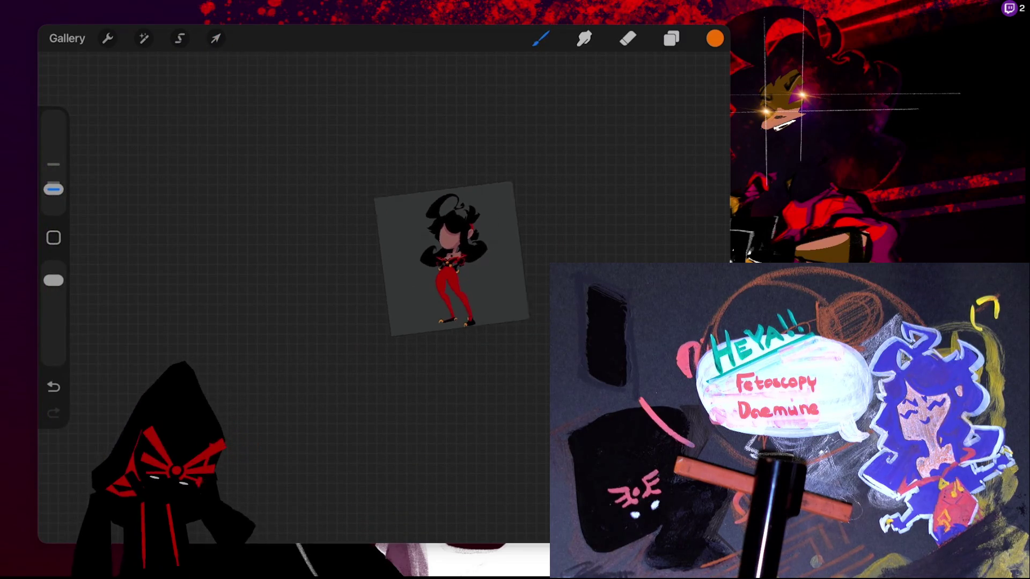
pyautogui.scroll(-3, 450, 258)
pyautogui.scroll(10, 440, 292)
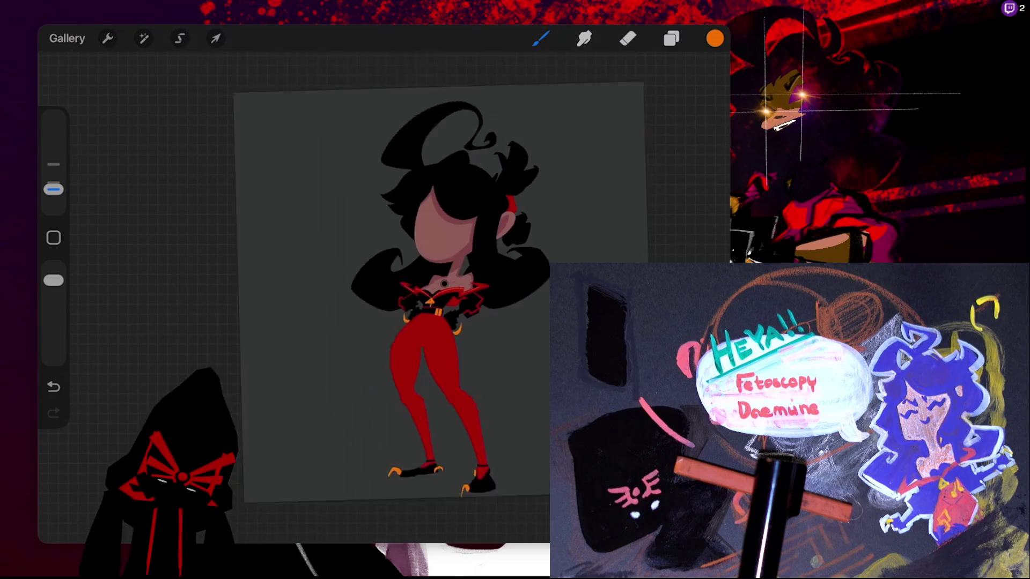
pyautogui.scroll(-10, 440, 292)
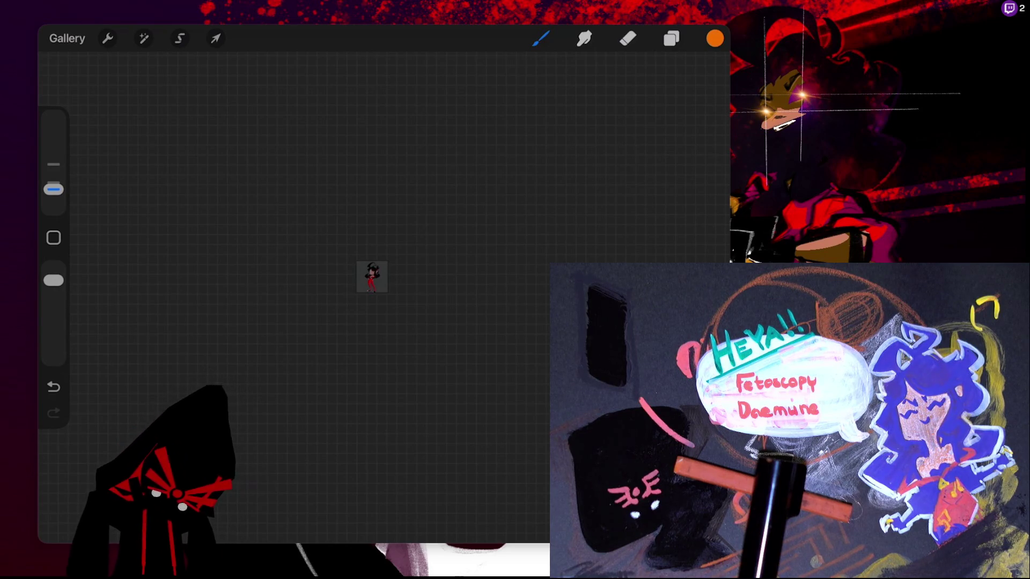
pyautogui.click(215, 38)
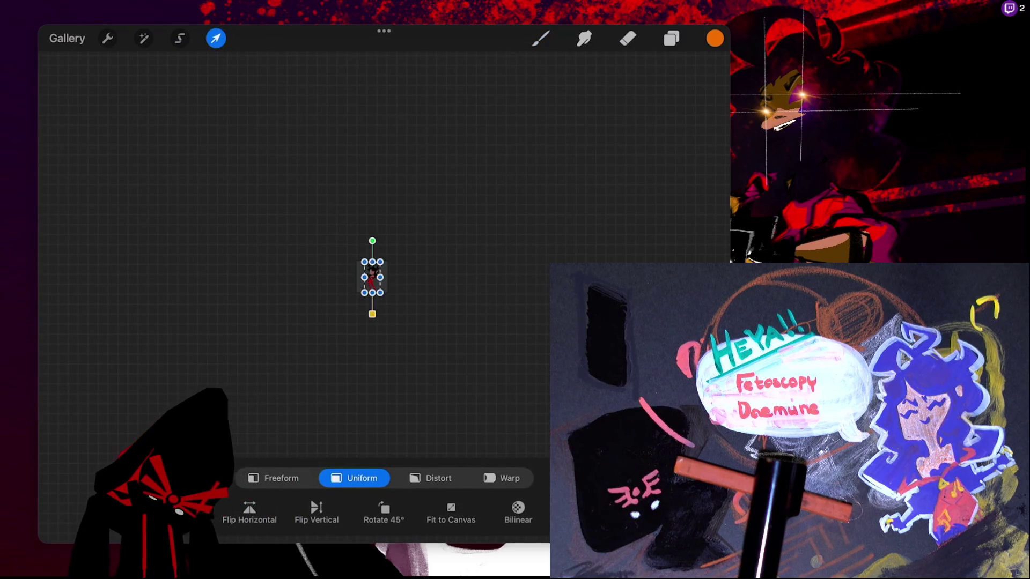
pyautogui.moveTo(380, 292)
pyautogui.mouseDown()
pyautogui.moveTo(387, 307)
pyautogui.moveTo(388, 284)
pyautogui.moveTo(361, 302)
pyautogui.mouseUp()
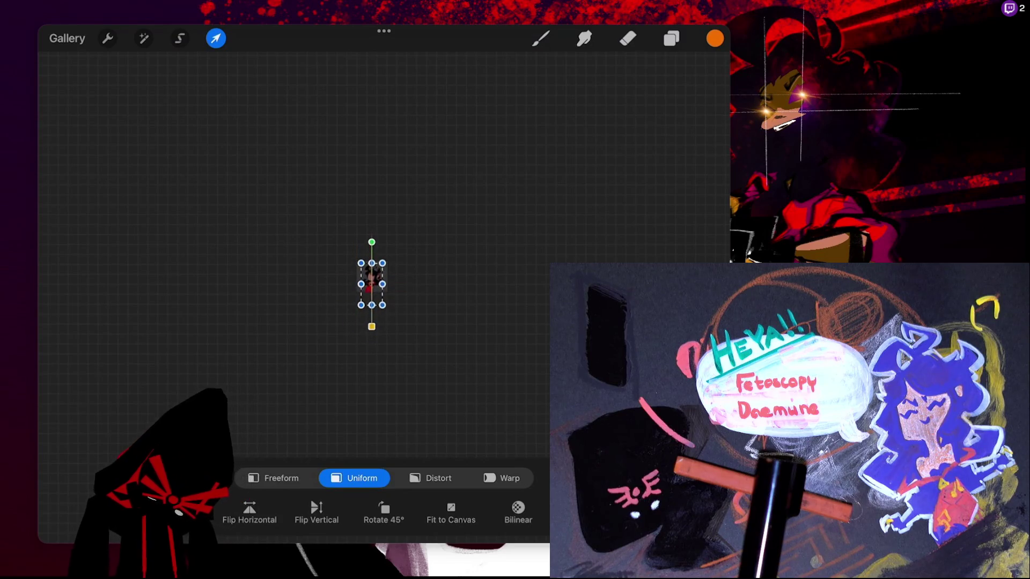
pyautogui.moveTo(371, 285); pyautogui.dragTo(363, 261)
pyautogui.moveTo(386, 307)
pyautogui.mouseDown()
pyautogui.moveTo(393, 320)
pyautogui.moveTo(378, 289)
pyautogui.moveTo(398, 331)
pyautogui.mouseUp()
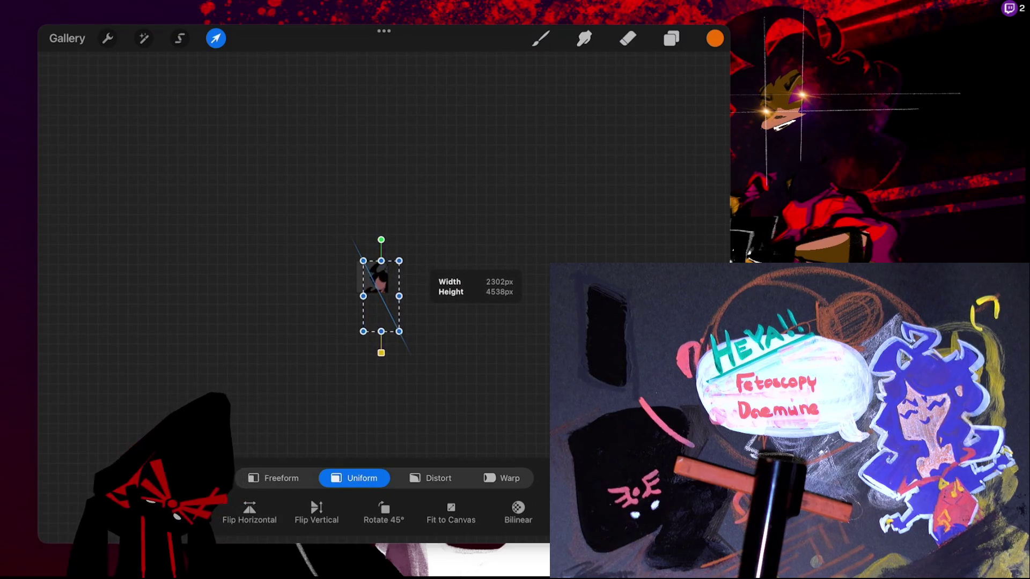
pyautogui.press('b')
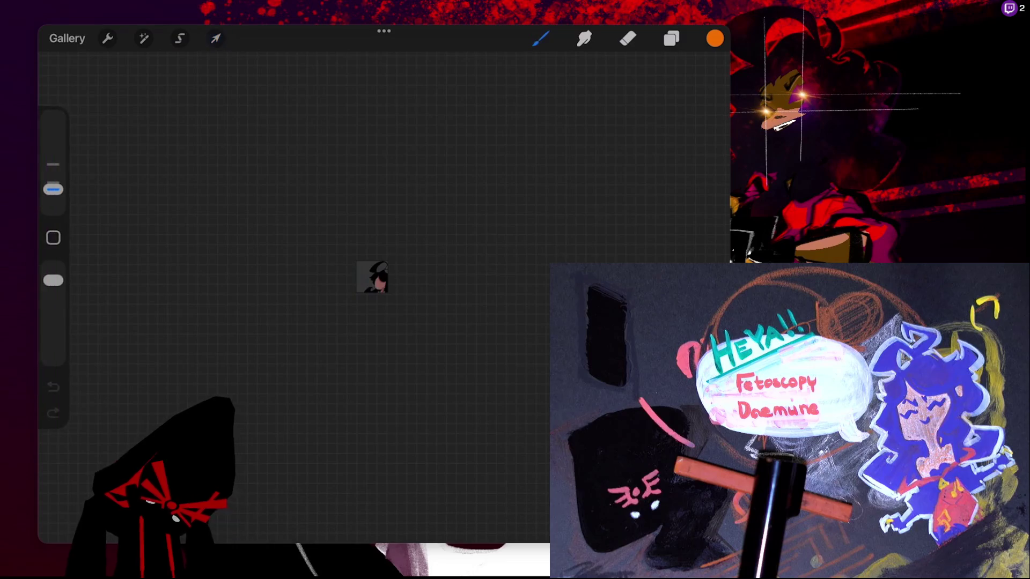
pyautogui.scroll(3, 346, 322)
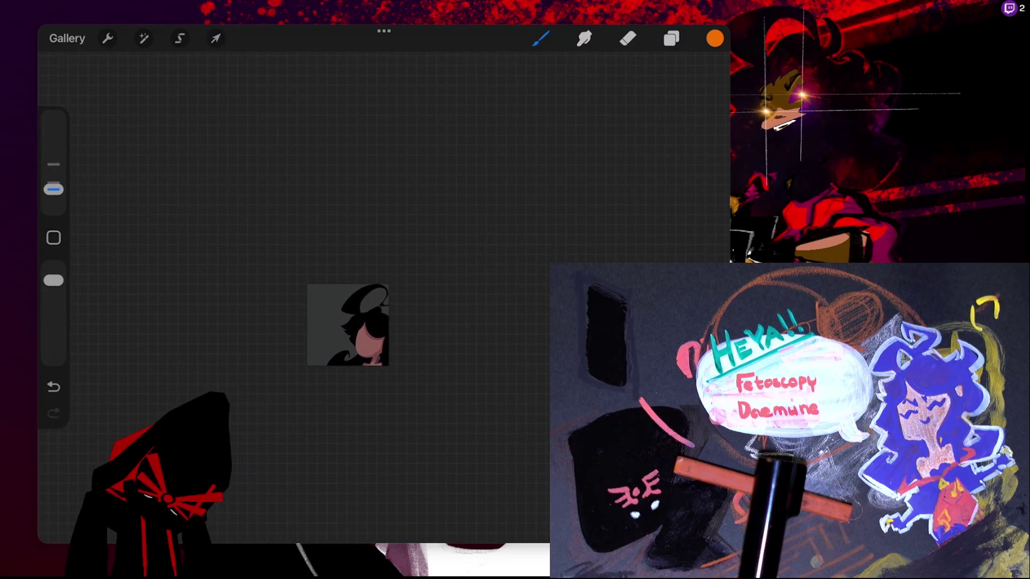
pyautogui.scroll(2, 327, 300)
pyautogui.hotkey('ctrl', 'z')
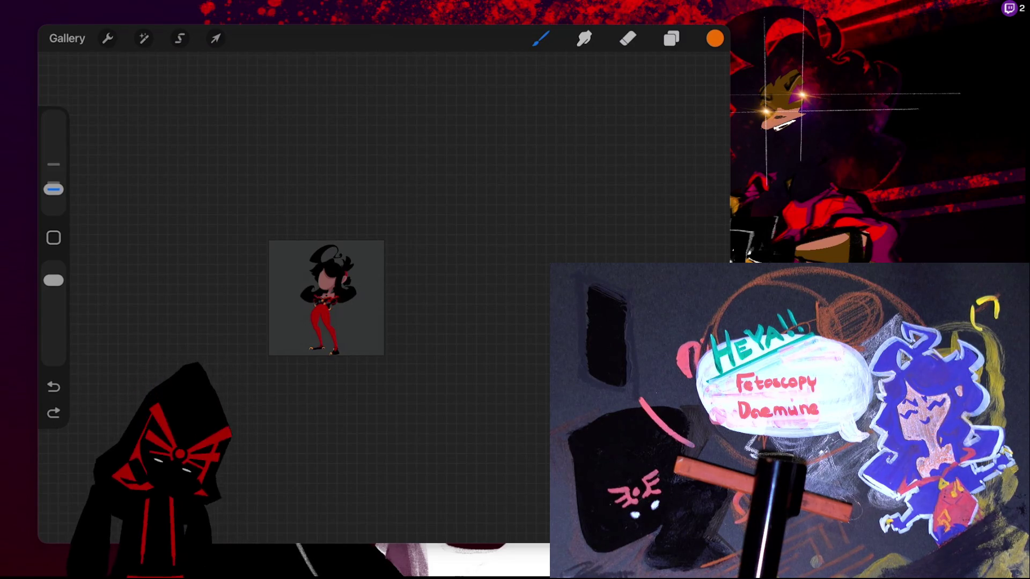
# Undo the orange frame stroke drawn around the character
pyautogui.scroll(5, 326, 298)
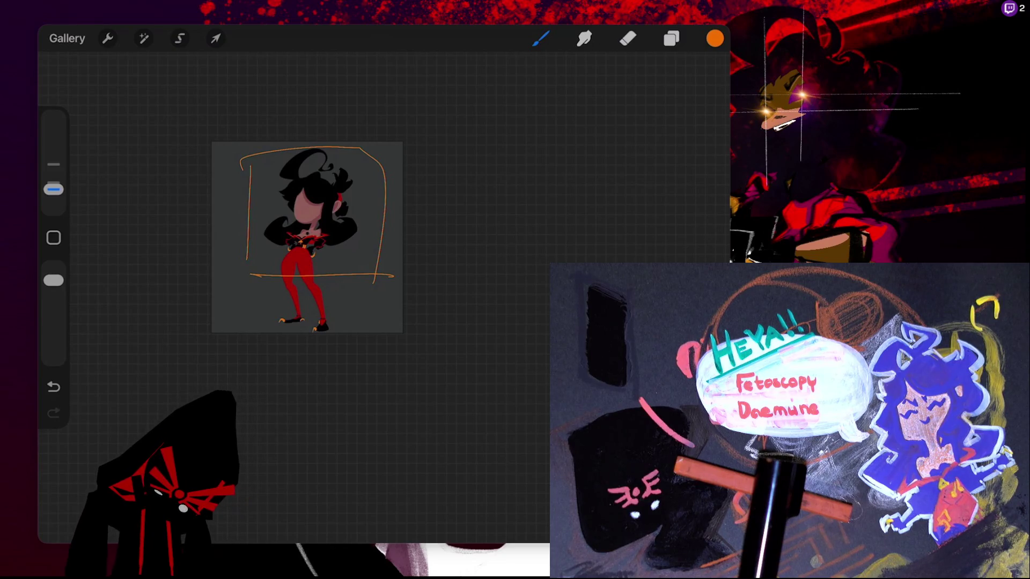
pyautogui.hotkey('ctrl', 'z')
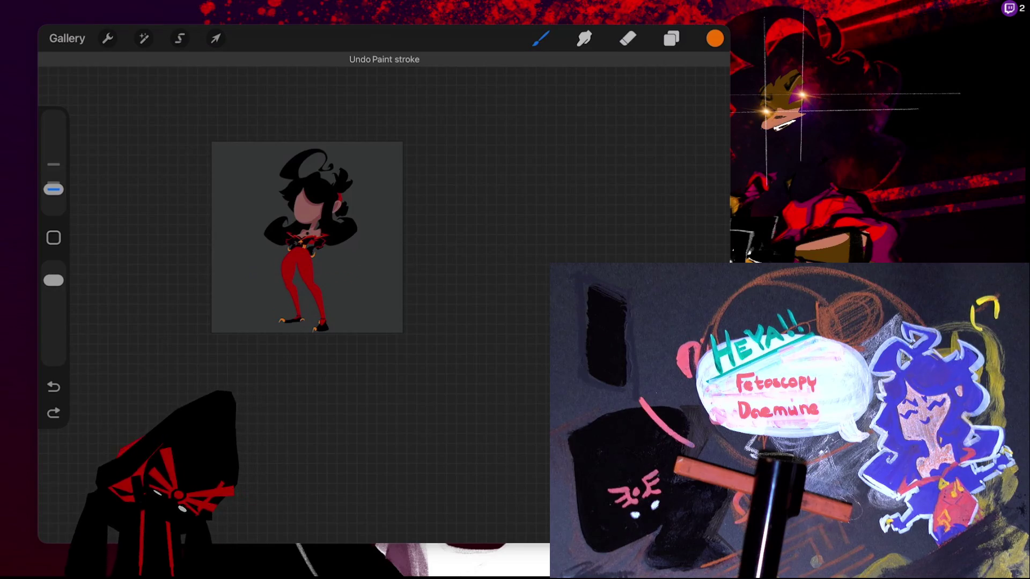
pyautogui.scroll(5, 307, 237)
pyautogui.click(671, 38)
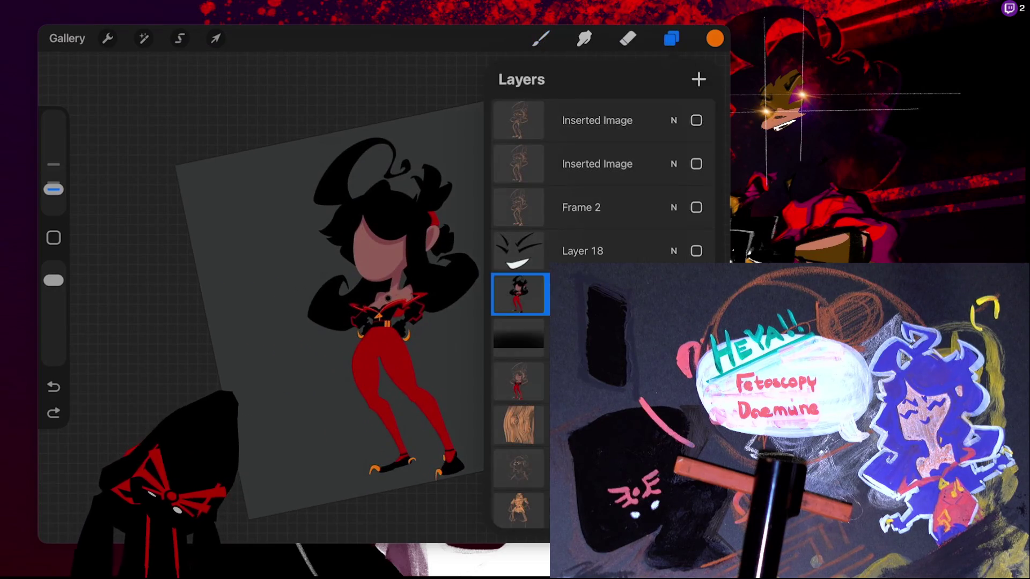
# Add a new layer above the character and load the Mechanical Charcoal brush in pure black
pyautogui.click(582, 251)
pyautogui.click(518, 294)
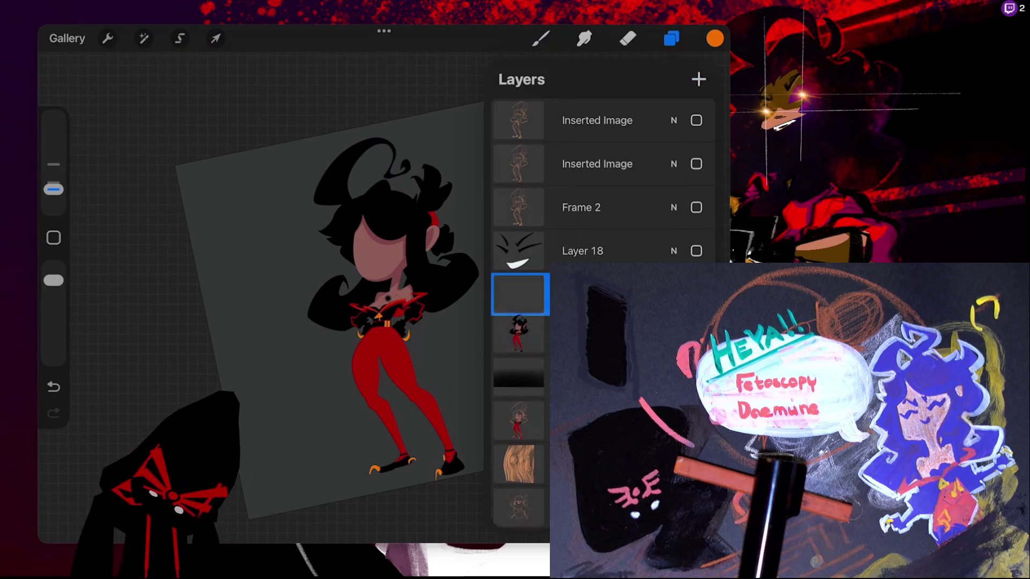
pyautogui.click(541, 38)
pyautogui.click(590, 116)
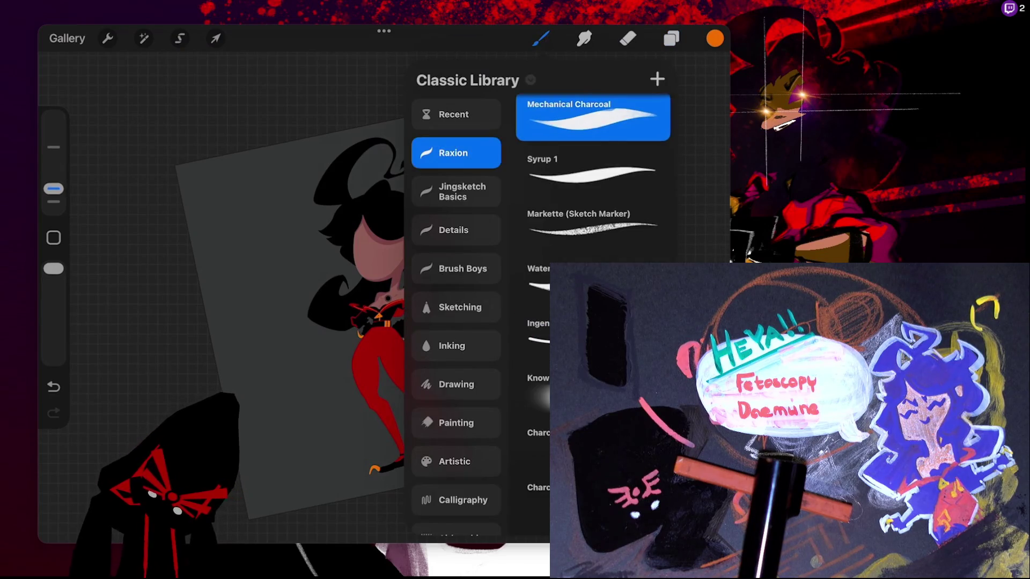
pyautogui.click(714, 38)
pyautogui.moveTo(673, 184); pyautogui.dragTo(519, 184)
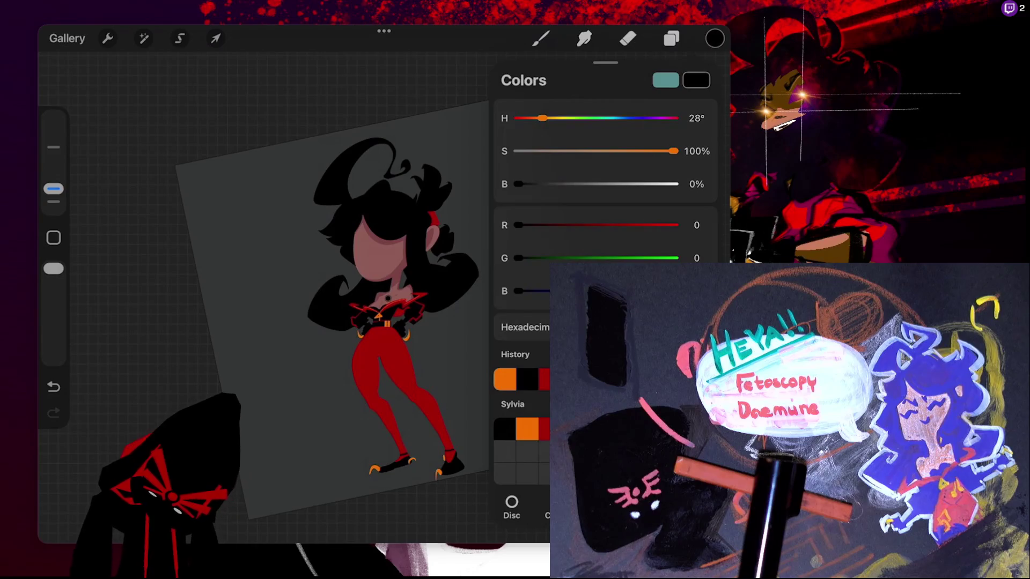
pyautogui.click(541, 39)
# Sketch trial closed-eye strokes on both of the girl's eyes
pyautogui.scroll(5, 349, 279)
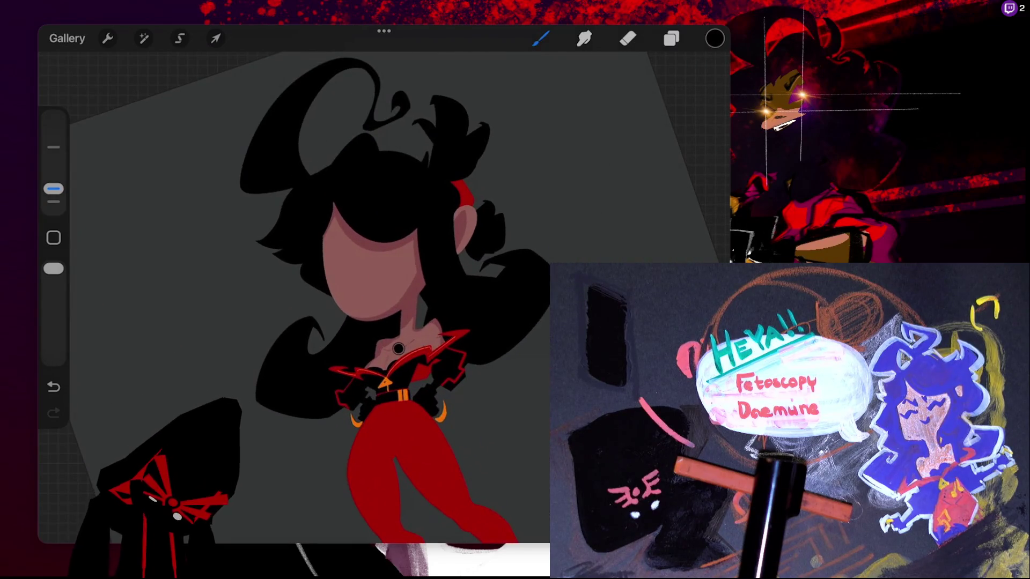
pyautogui.scroll(-5, 426, 314)
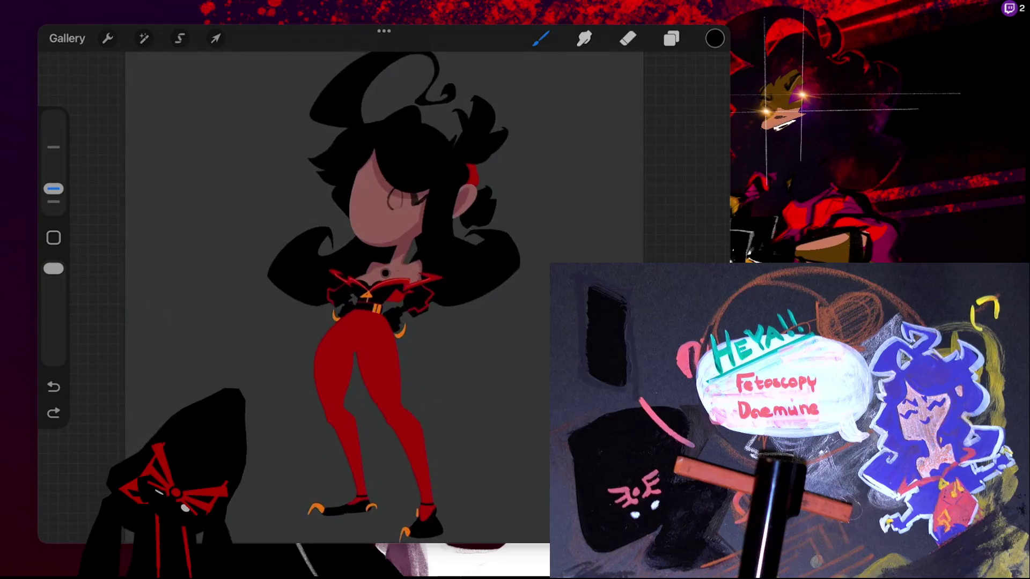
pyautogui.scroll(-10, 426, 314)
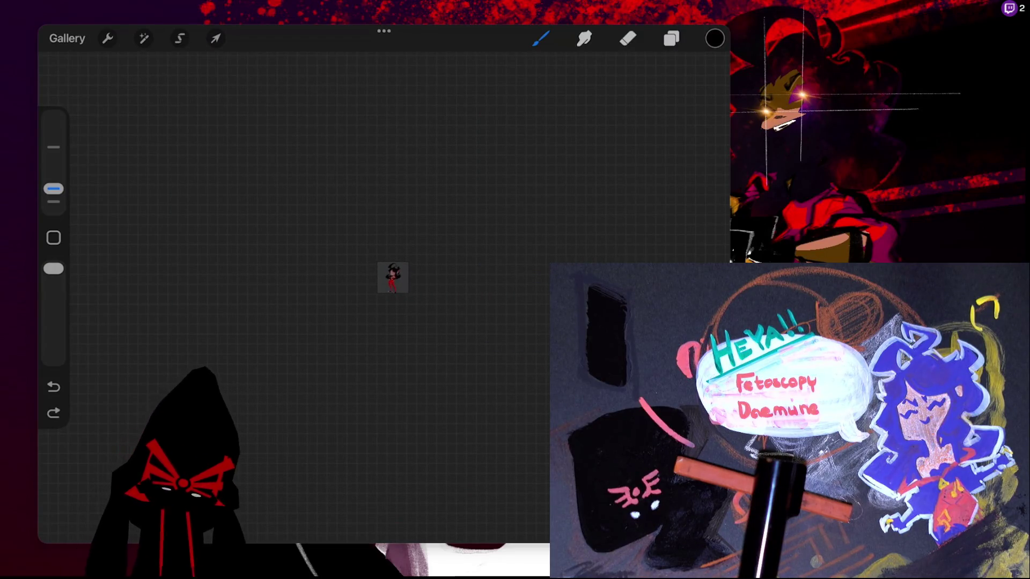
pyautogui.scroll(10, 389, 276)
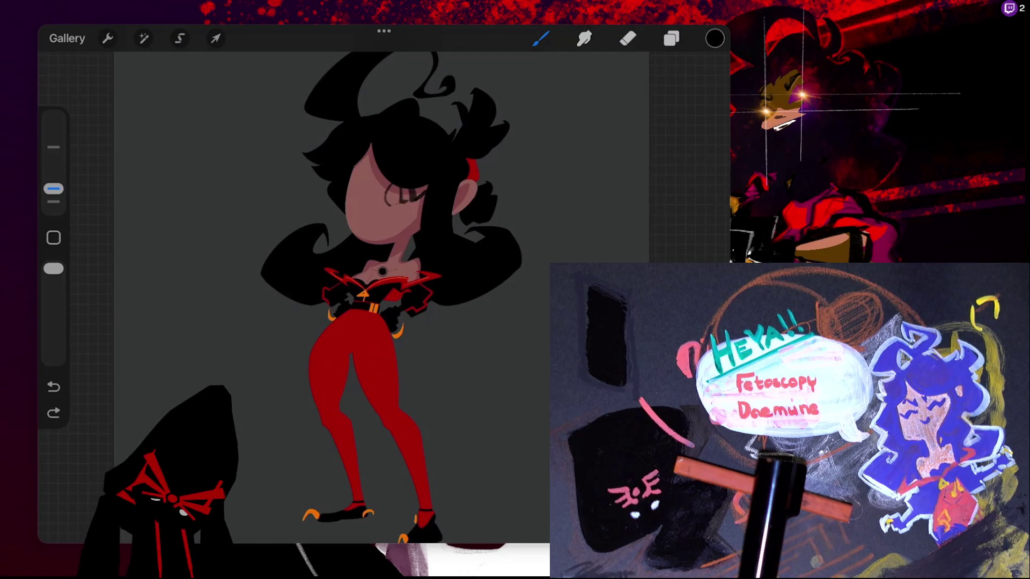
pyautogui.moveTo(408, 198); pyautogui.dragTo(412, 201)
pyautogui.moveTo(402, 197); pyautogui.dragTo(415, 199)
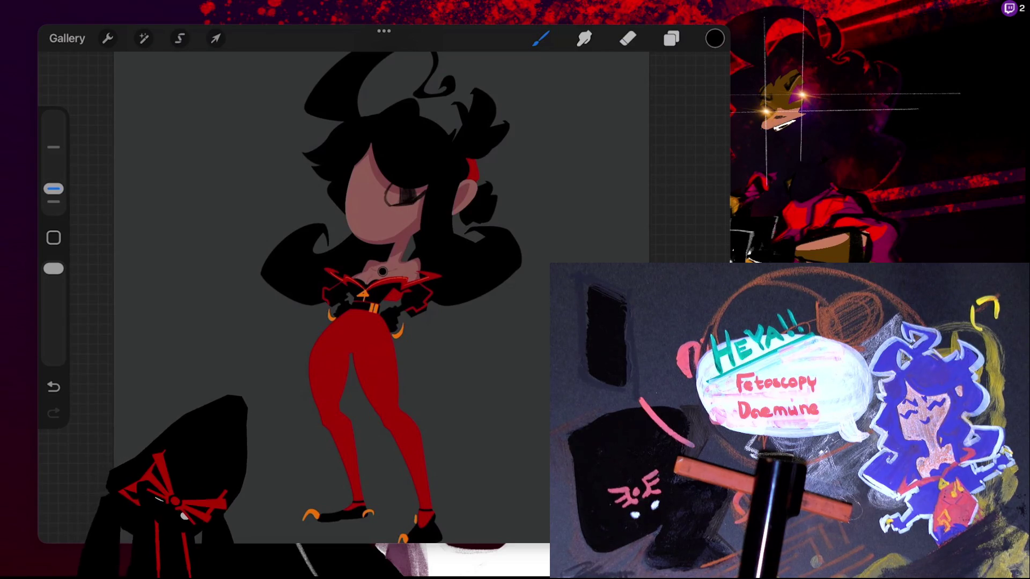
pyautogui.moveTo(349, 189); pyautogui.dragTo(369, 202)
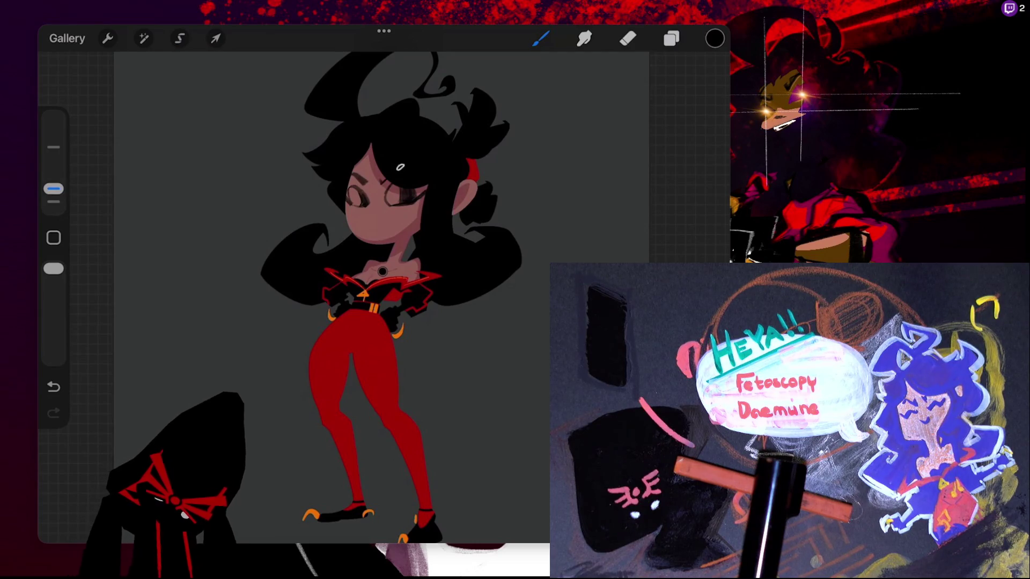
# Undo all the trial eye and mouth strokes, keeping the empty new layer
pyautogui.scroll(-5, 380, 298)
pyautogui.scroll(4, 381, 298)
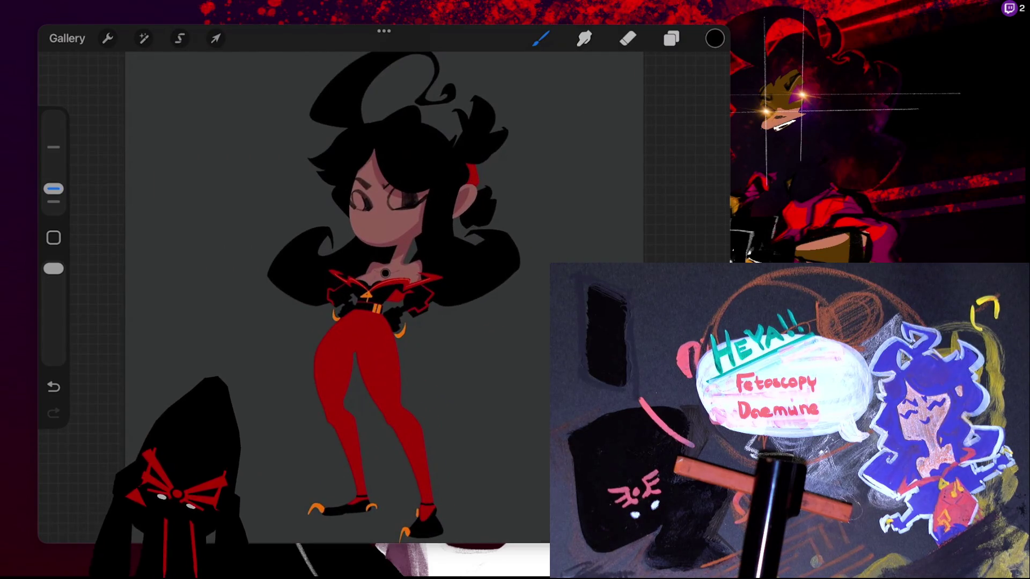
pyautogui.scroll(-10, 386, 271)
pyautogui.hscroll(1, 386, 271)
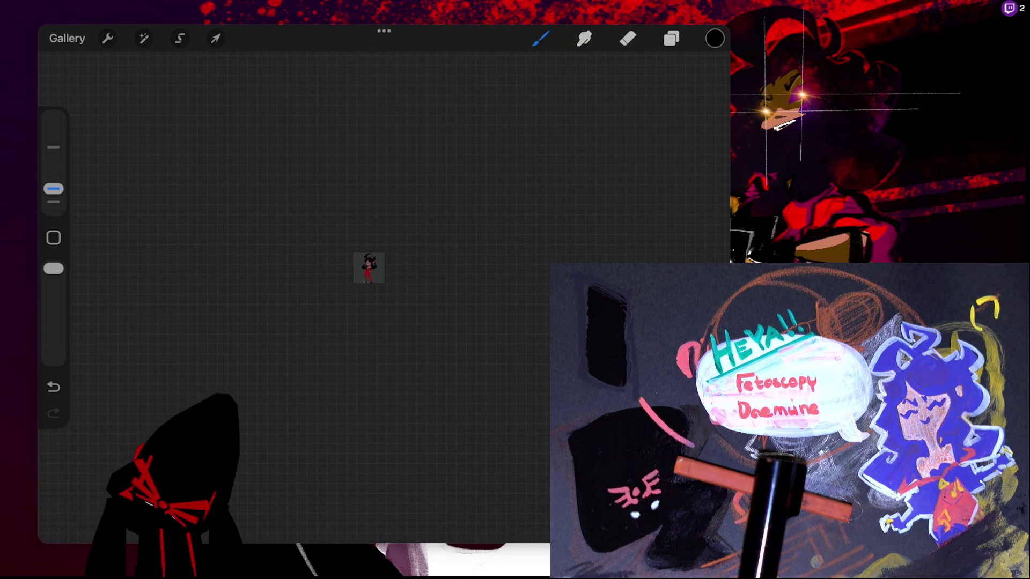
pyautogui.scroll(2, 356, 266)
pyautogui.scroll(5, 290, 255)
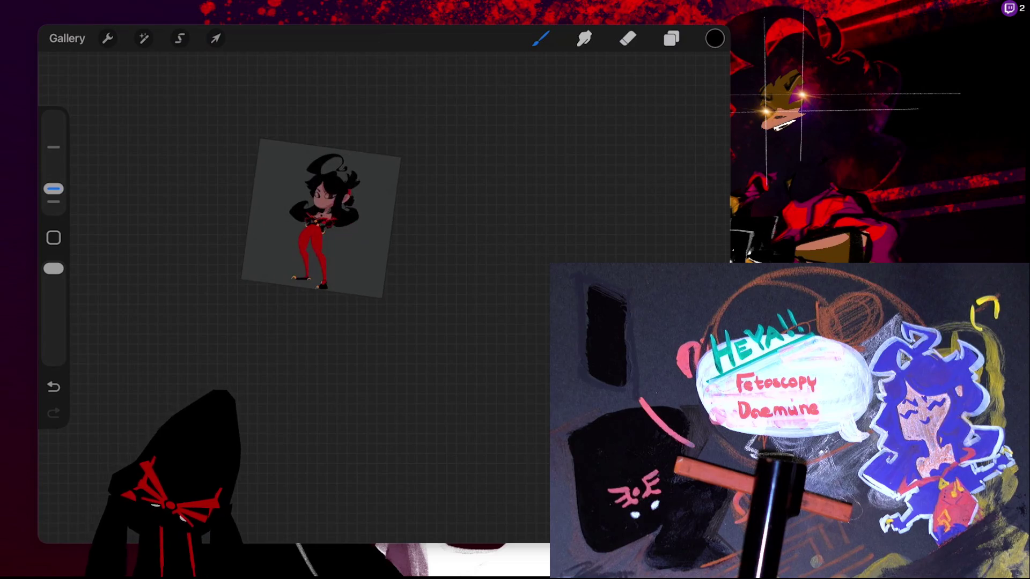
pyautogui.scroll(4, 290, 255)
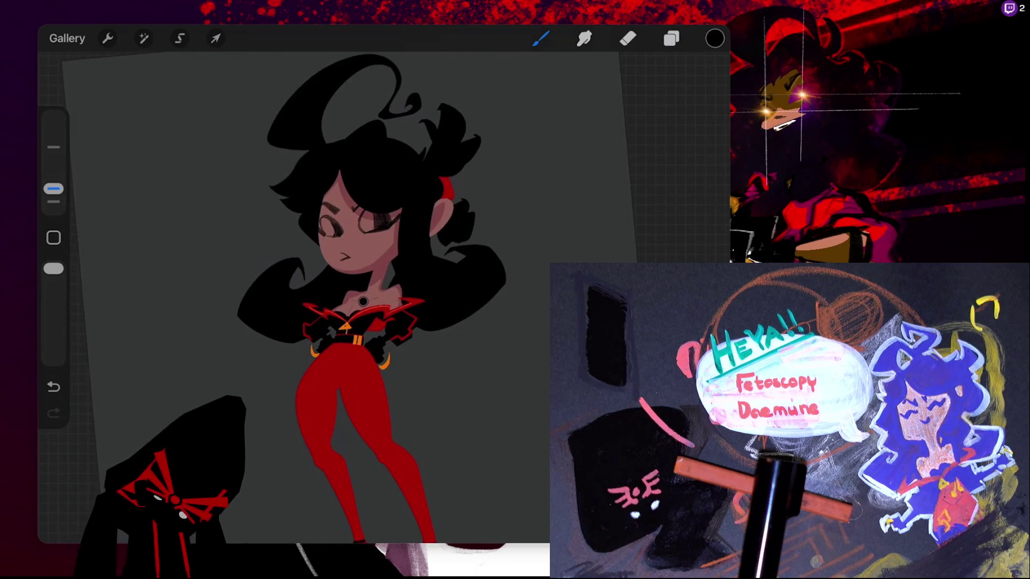
pyautogui.hotkey('ctrl', 'z')
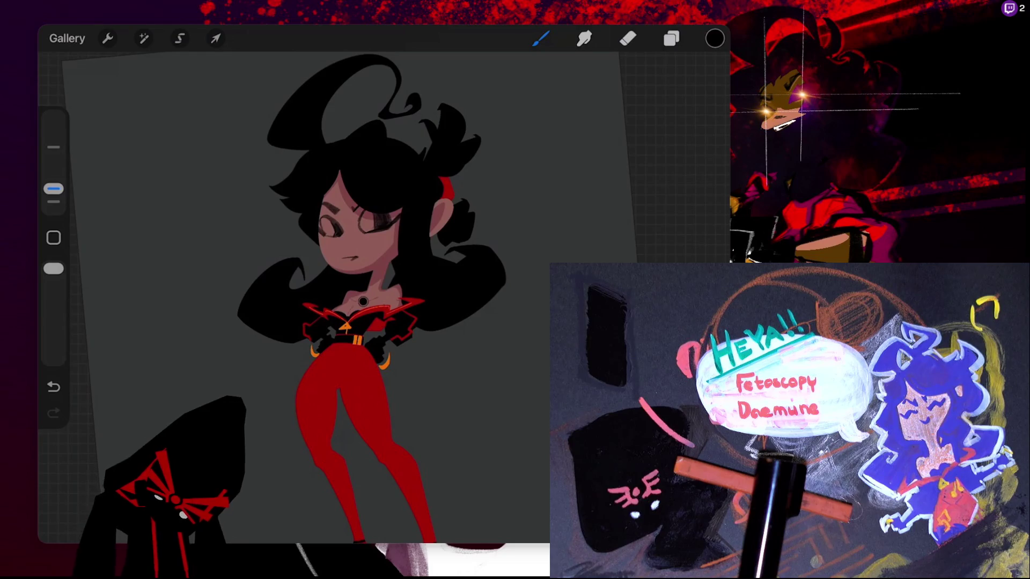
pyautogui.hotkey('ctrl', 'z')
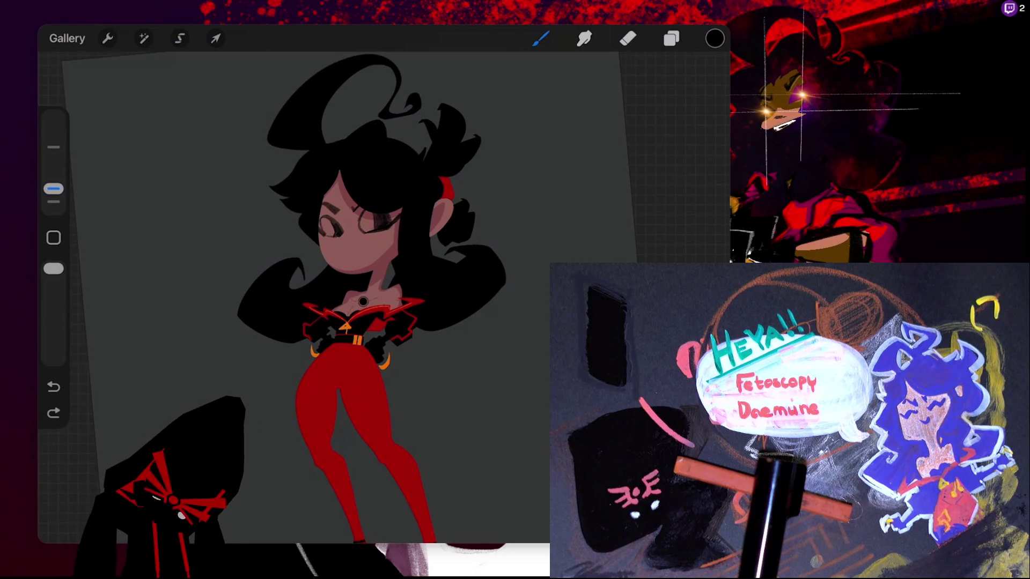
pyautogui.hotkey('ctrl', 'shift', 'z')
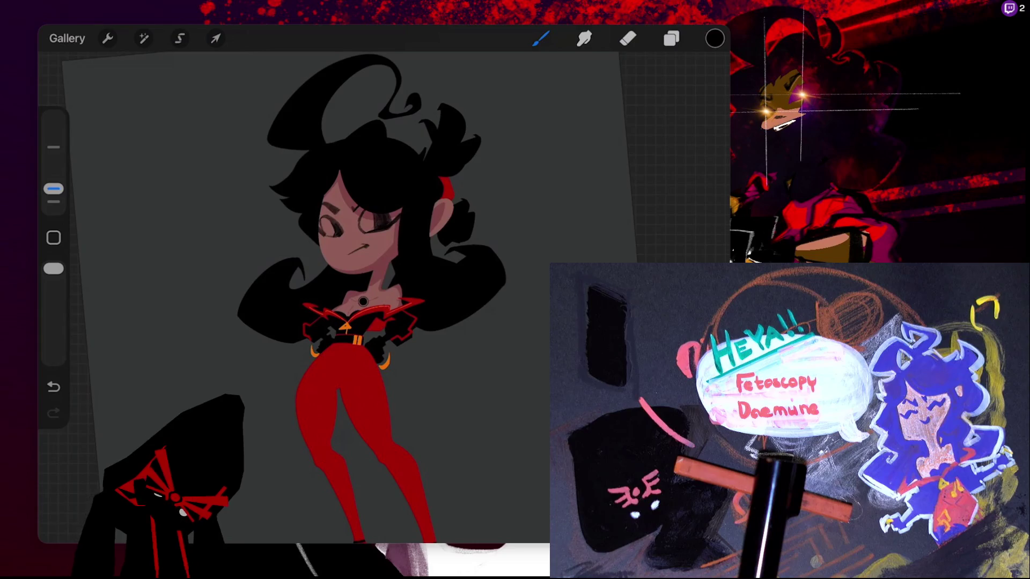
pyautogui.hotkey('ctrl', 'z')
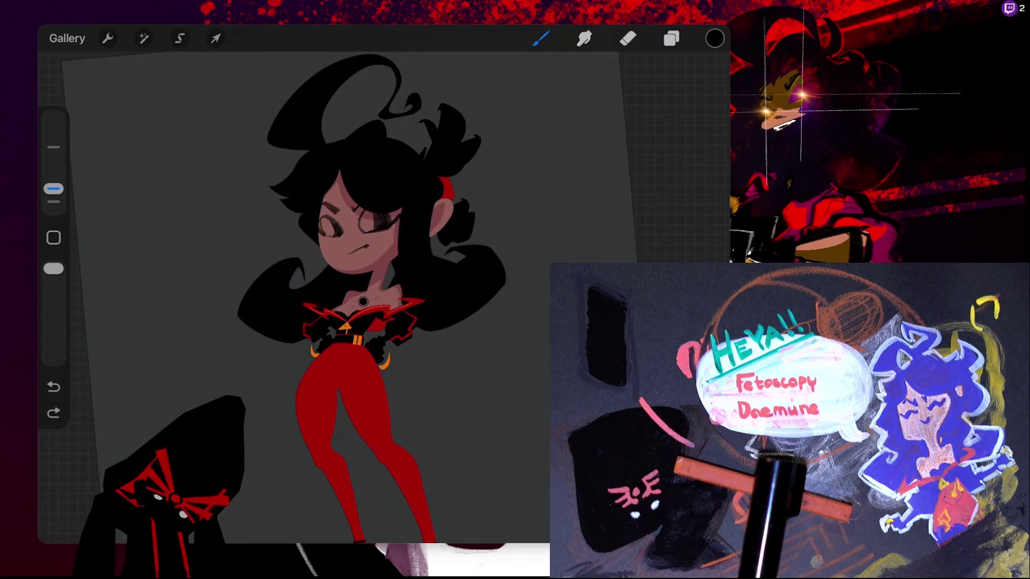
pyautogui.scroll(-5, 472, 241)
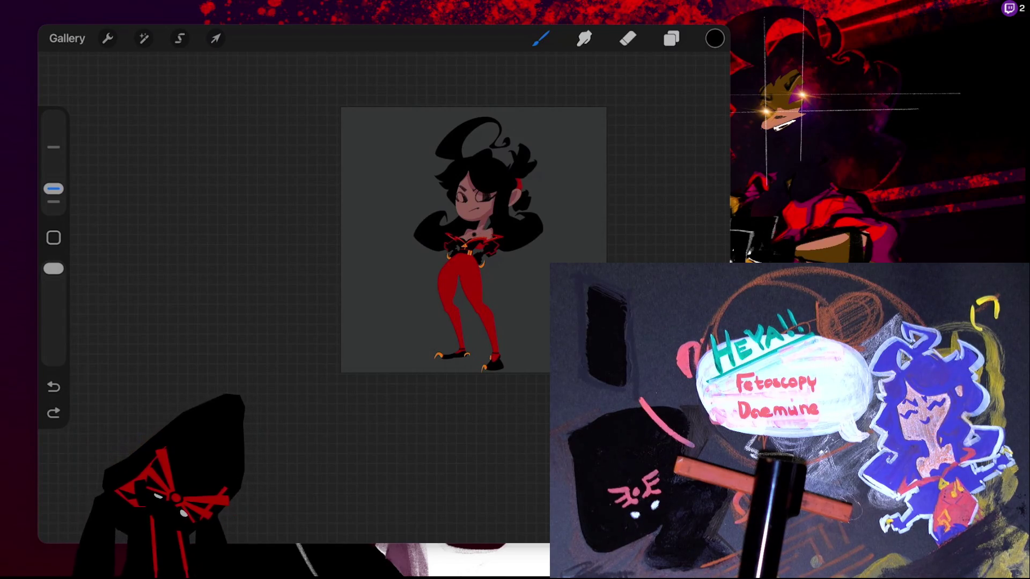
pyautogui.hotkey('ctrl', 'z')
pyautogui.hotkey('ctrl', 'z')
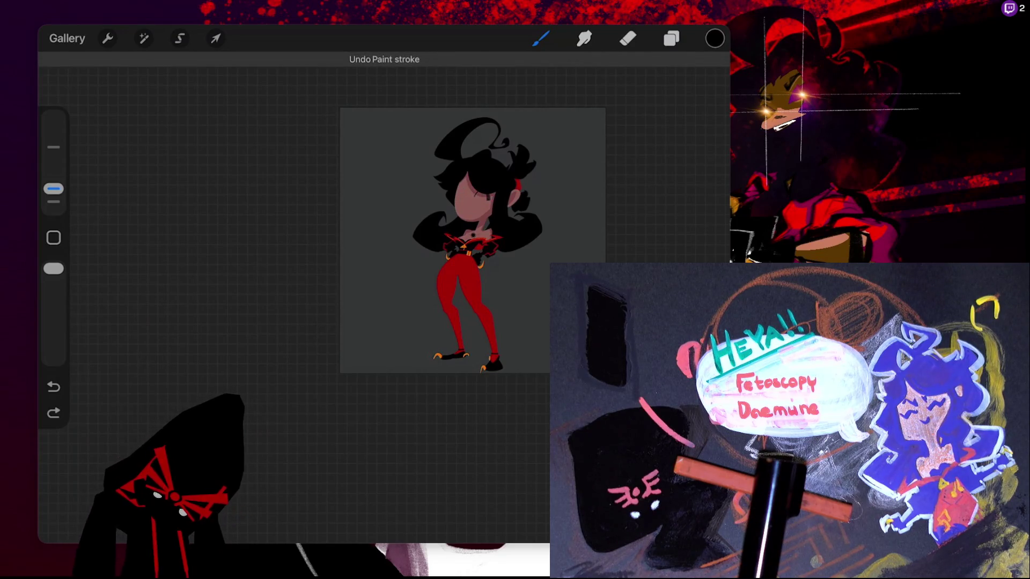
pyautogui.hotkey('ctrl', 'z')
pyautogui.hotkey('ctrl', 'shift', 'z')
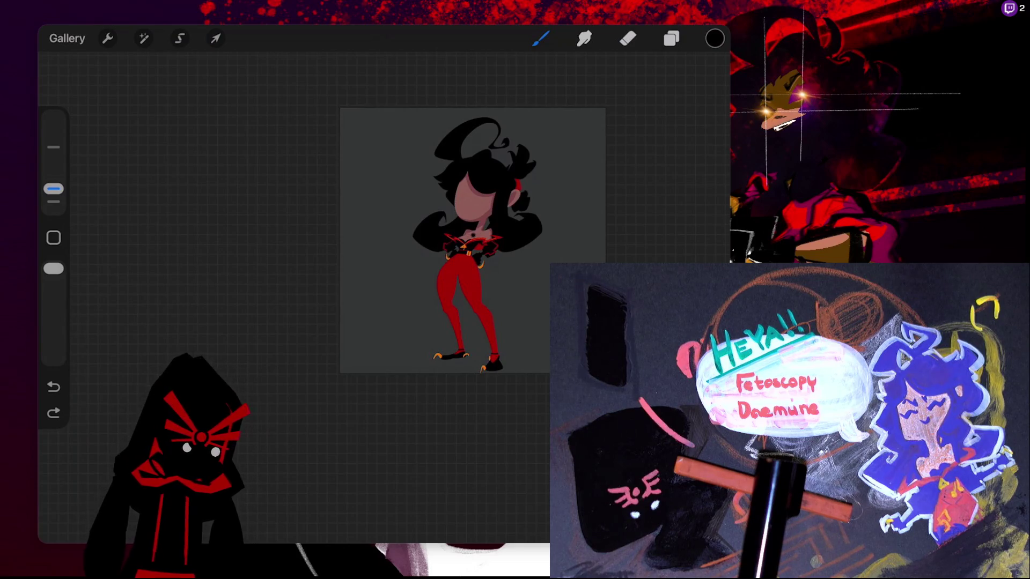
# Zoom in and show the layers list with the blank new layer above the character
pyautogui.scroll(5, 386, 263)
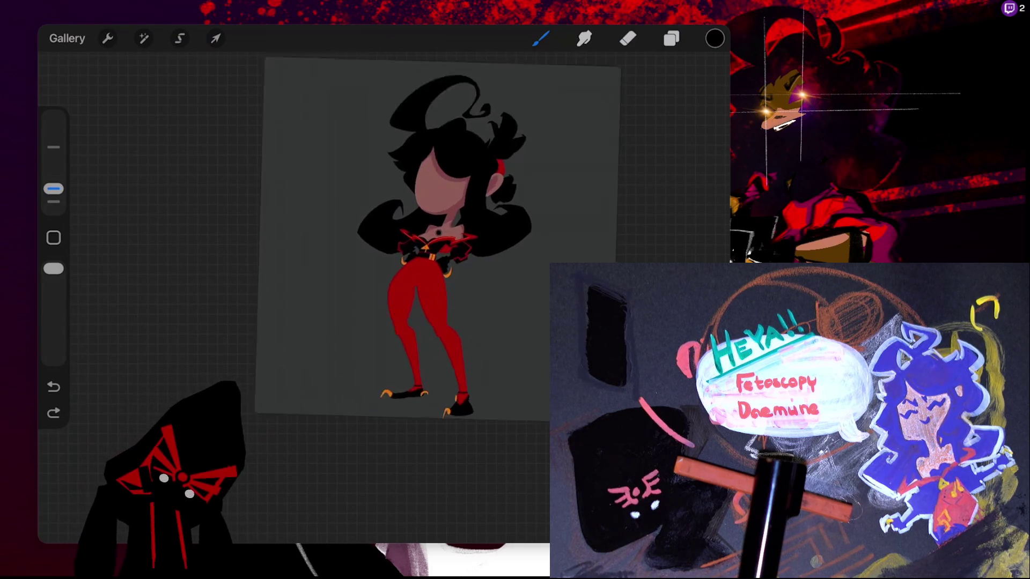
pyautogui.click(671, 38)
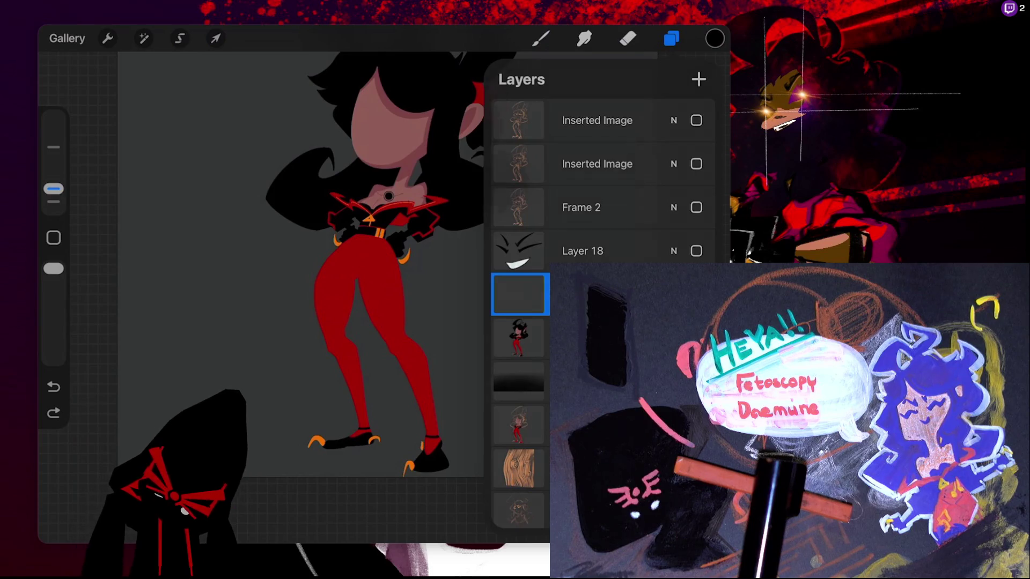
# Sketch two thin closed-eye lines and a zigzag grinning mouth on the face
pyautogui.click(541, 38)
pyautogui.scroll(2, 375, 269)
pyautogui.scroll(2, 402, 295)
pyautogui.click(671, 38)
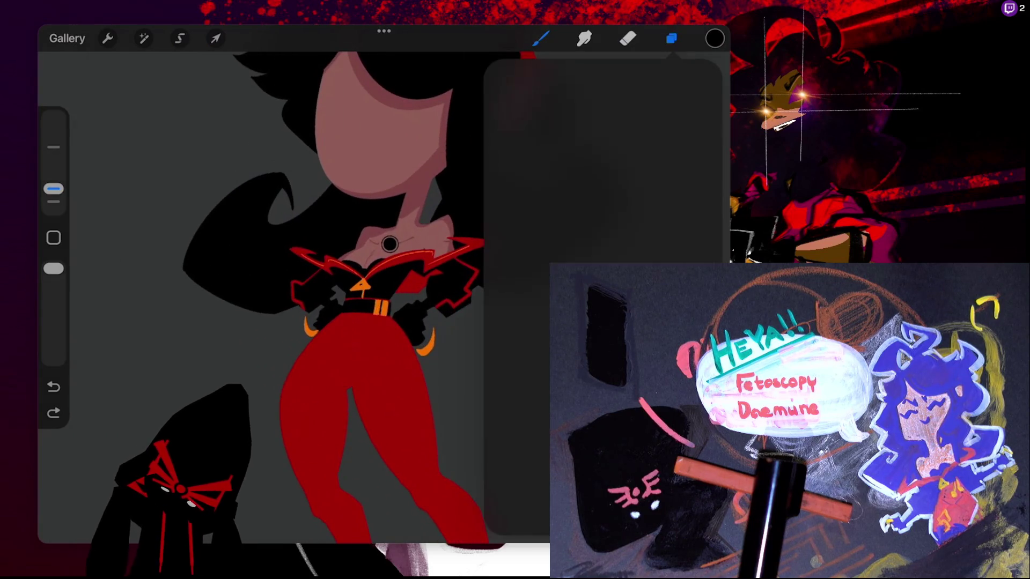
pyautogui.click(671, 38)
pyautogui.scroll(3, 389, 245)
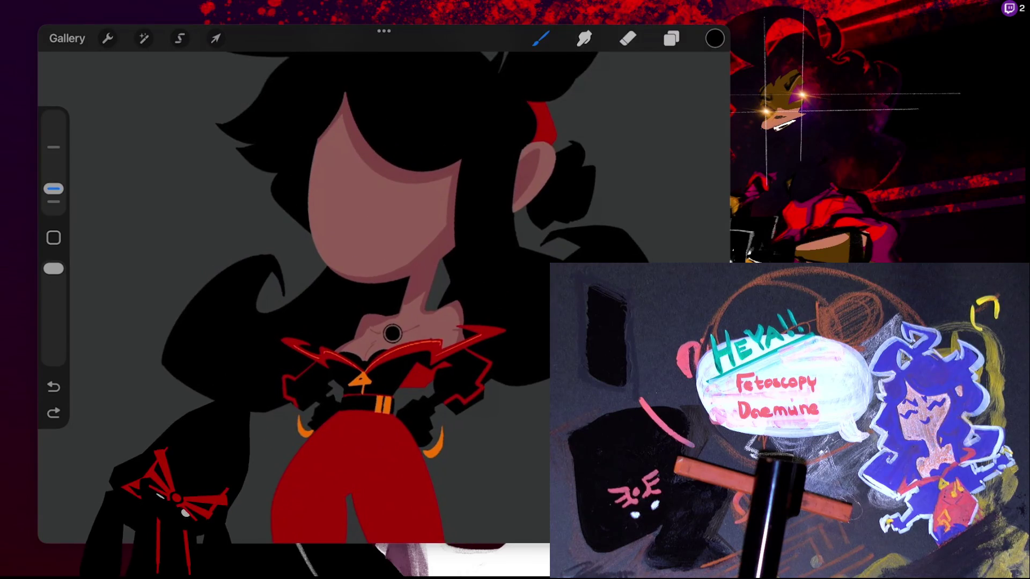
pyautogui.moveTo(313, 196)
pyautogui.mouseDown()
pyautogui.moveTo(427, 172)
pyautogui.moveTo(437, 182)
pyautogui.moveTo(451, 167)
pyautogui.mouseUp()
pyautogui.moveTo(339, 197); pyautogui.dragTo(345, 206)
pyautogui.moveTo(365, 241); pyautogui.dragTo(407, 220)
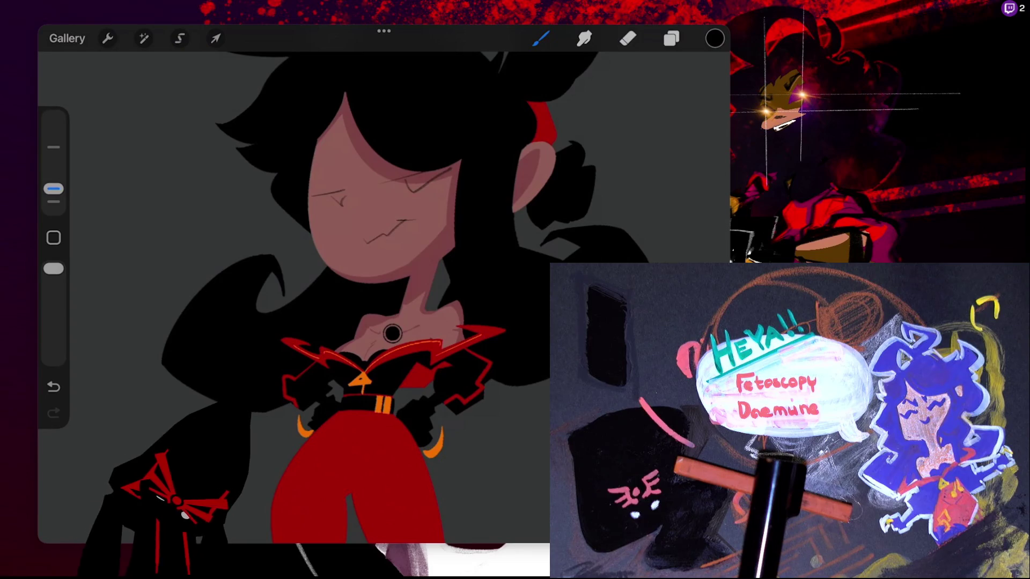
# Undo the grin and redraw a new open mouth below the eyes
pyautogui.scroll(-3, 355, 297)
pyautogui.hotkey('ctrl', 'z')
pyautogui.hotkey('ctrl', 'z')
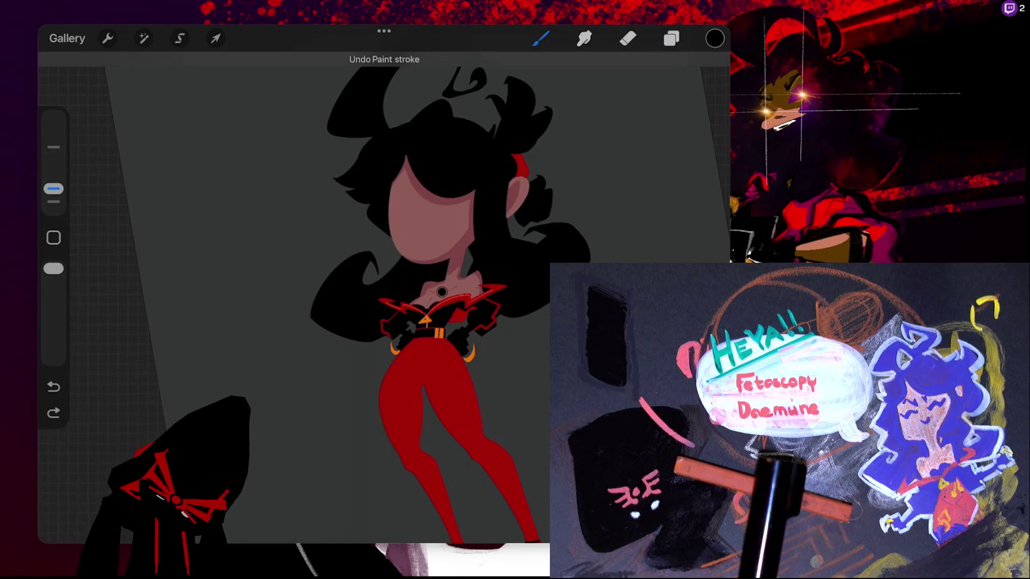
pyautogui.moveTo(395, 199)
pyautogui.mouseDown()
pyautogui.moveTo(408, 209)
pyautogui.moveTo(437, 197)
pyautogui.moveTo(460, 214)
pyautogui.moveTo(413, 217)
pyautogui.mouseUp()
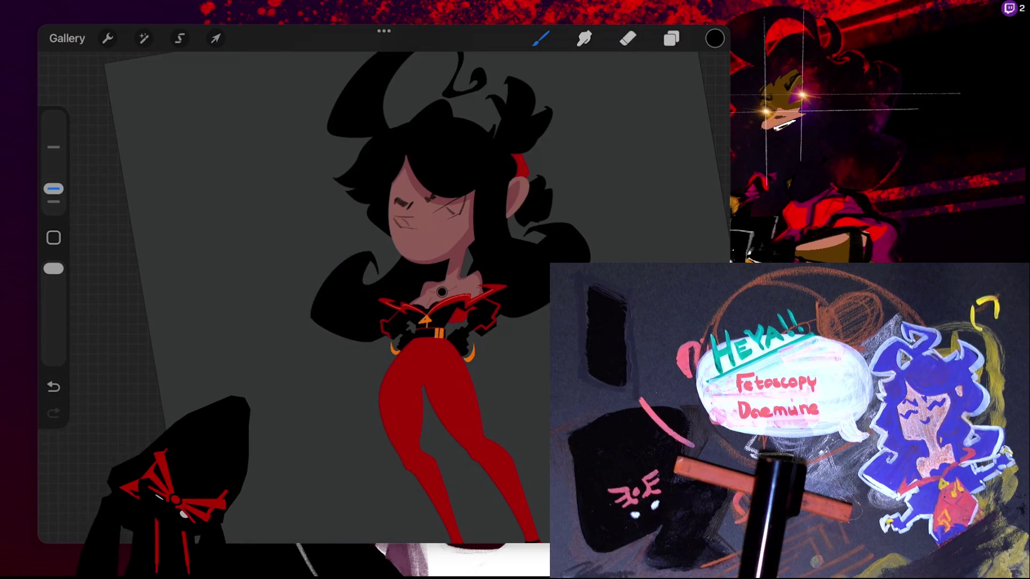
pyautogui.hotkey('ctrl', 'z')
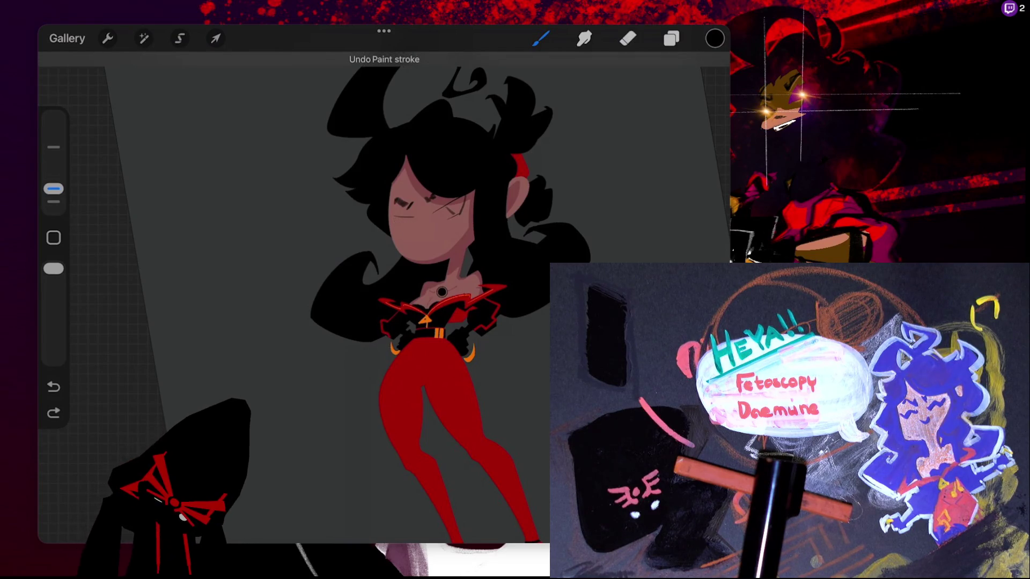
pyautogui.moveTo(393, 218); pyautogui.dragTo(407, 226)
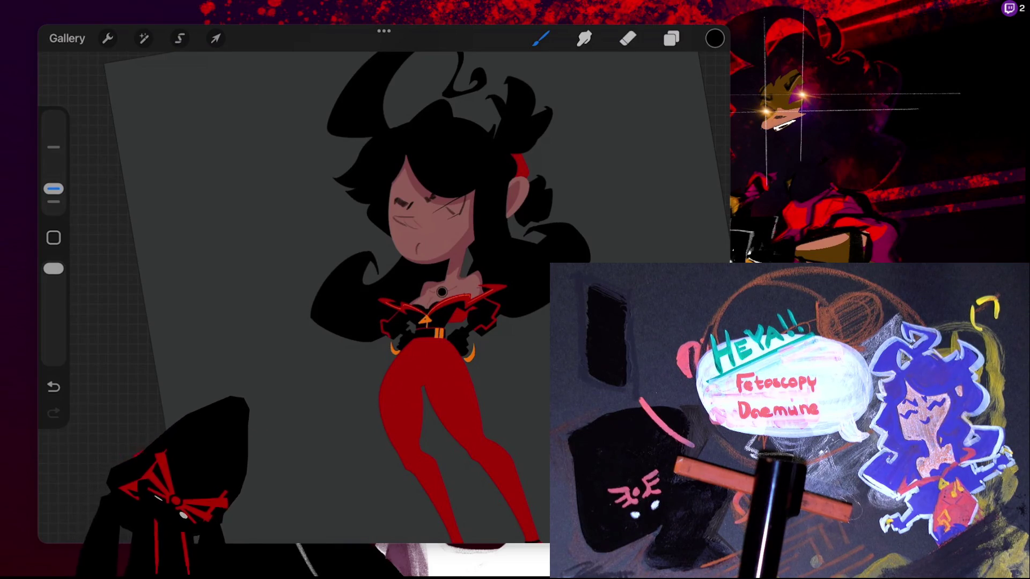
pyautogui.hotkey('ctrl', 'z')
pyautogui.hotkey('ctrl', 'z')
pyautogui.hotkey('ctrl', 'z')
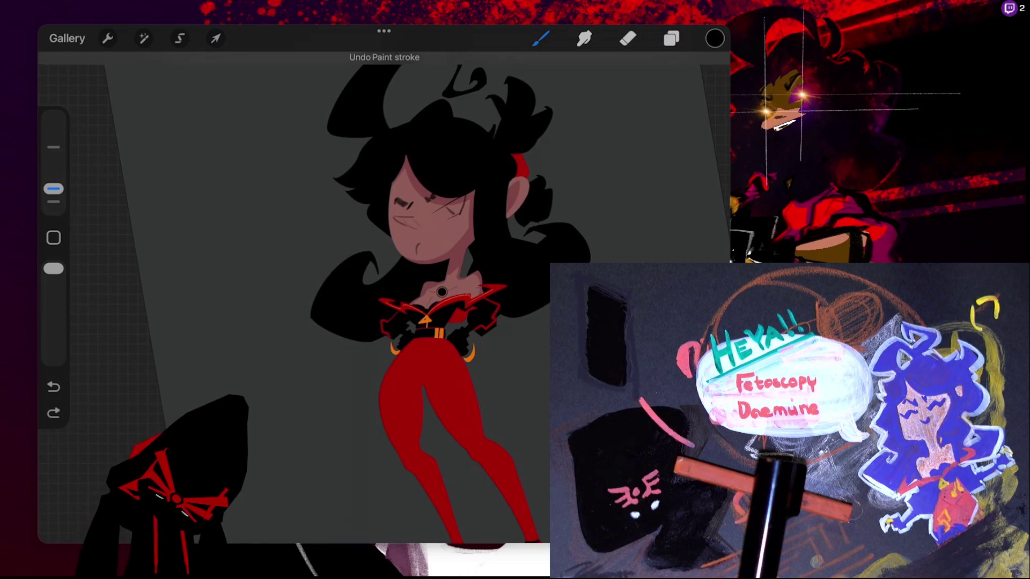
pyautogui.moveTo(417, 245); pyautogui.dragTo(421, 256)
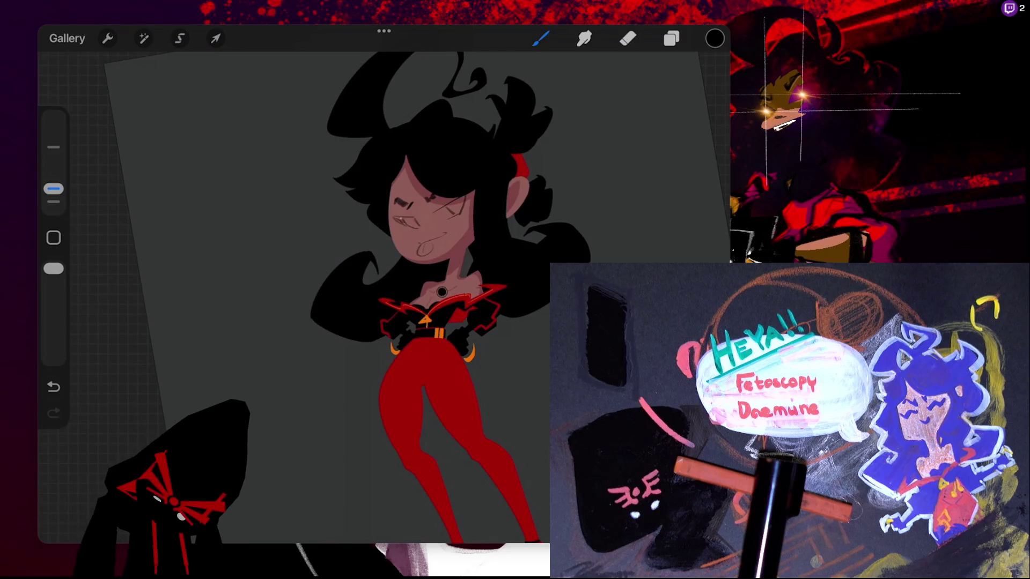
# Paint over the mouth's tooth and give the right eye a dark pupil with a white highlight
pyautogui.moveTo(394, 217); pyautogui.dragTo(407, 225)
pyautogui.moveTo(439, 208)
pyautogui.mouseDown()
pyautogui.moveTo(454, 213)
pyautogui.moveTo(447, 223)
pyautogui.moveTo(466, 194)
pyautogui.moveTo(462, 208)
pyautogui.mouseUp()
pyautogui.click(462, 205)
pyautogui.click(465, 199)
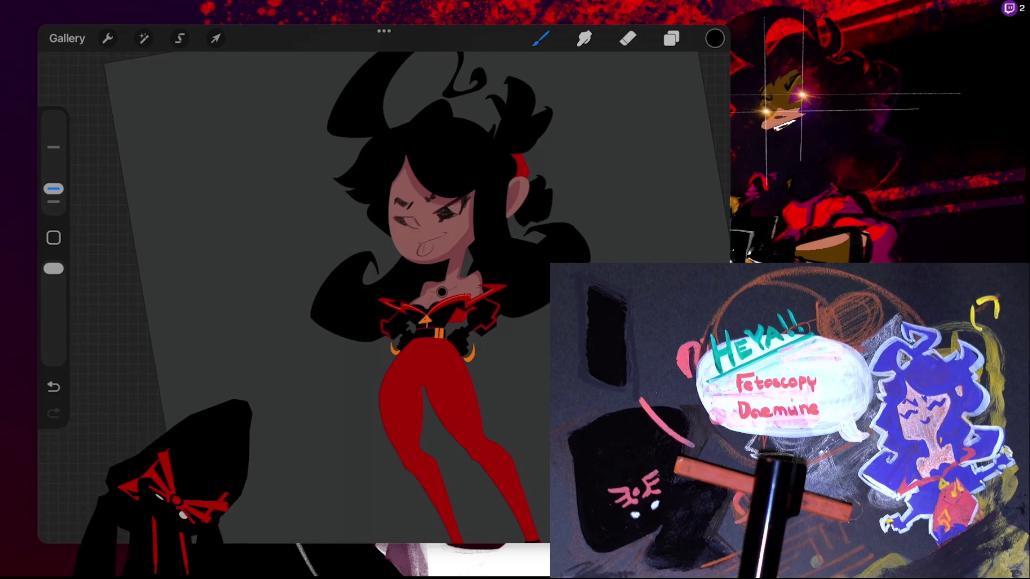
# Redraw the left-eye strokes and erase a stray mark, then return to the Brush
pyautogui.moveTo(406, 217); pyautogui.dragTo(387, 218)
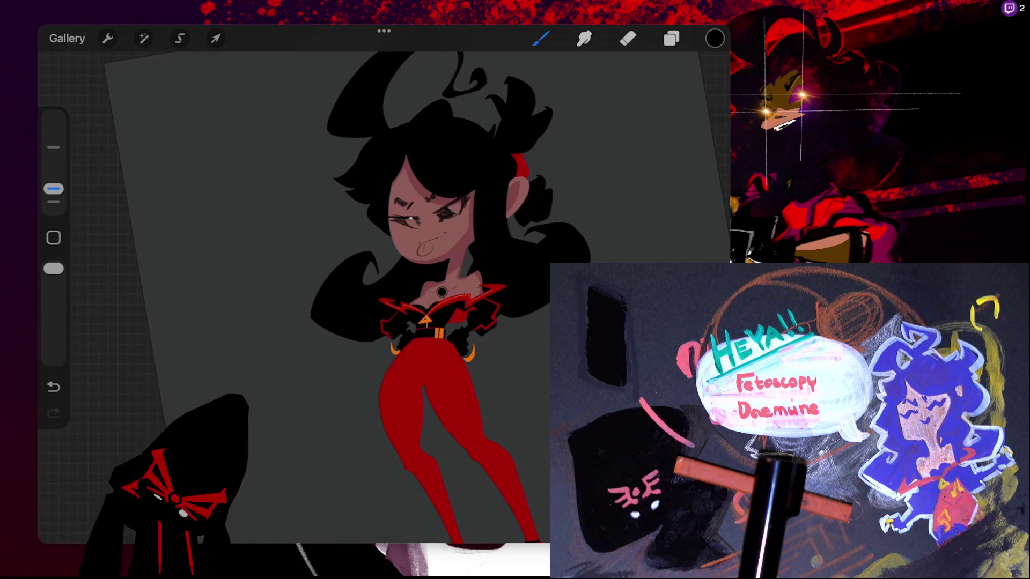
pyautogui.hotkey('ctrl', 'z')
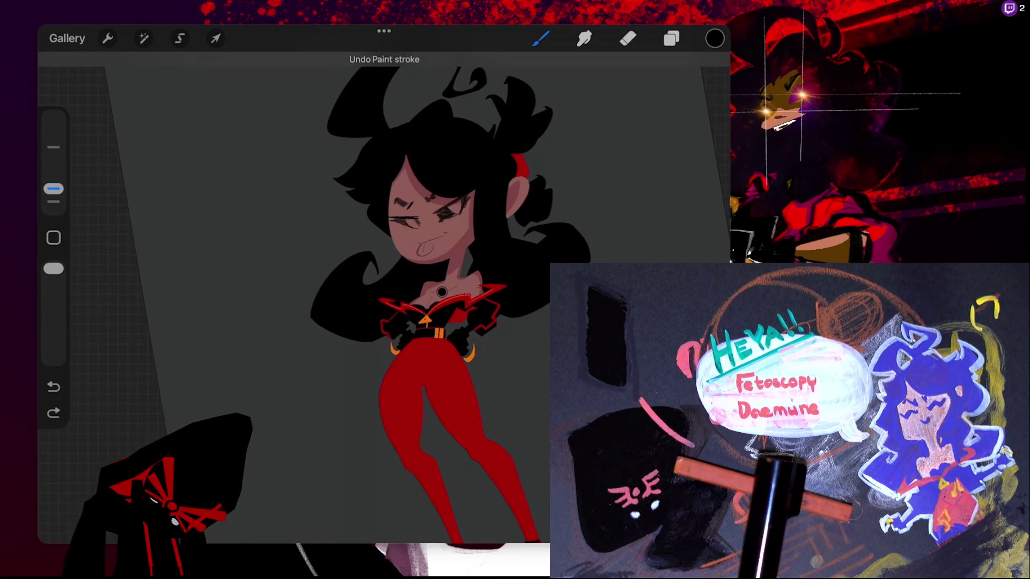
pyautogui.moveTo(396, 217); pyautogui.dragTo(407, 228)
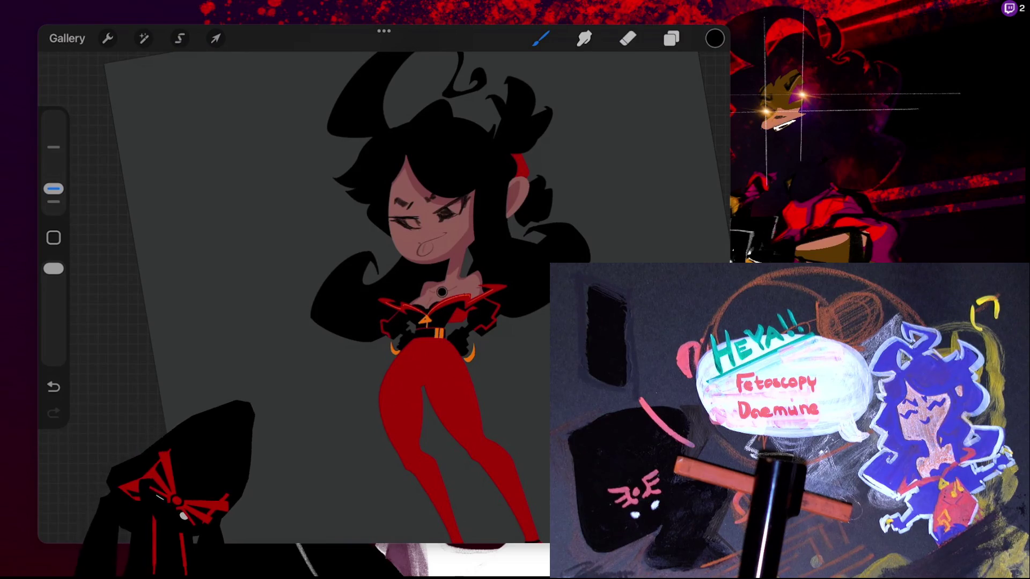
pyautogui.press('e')
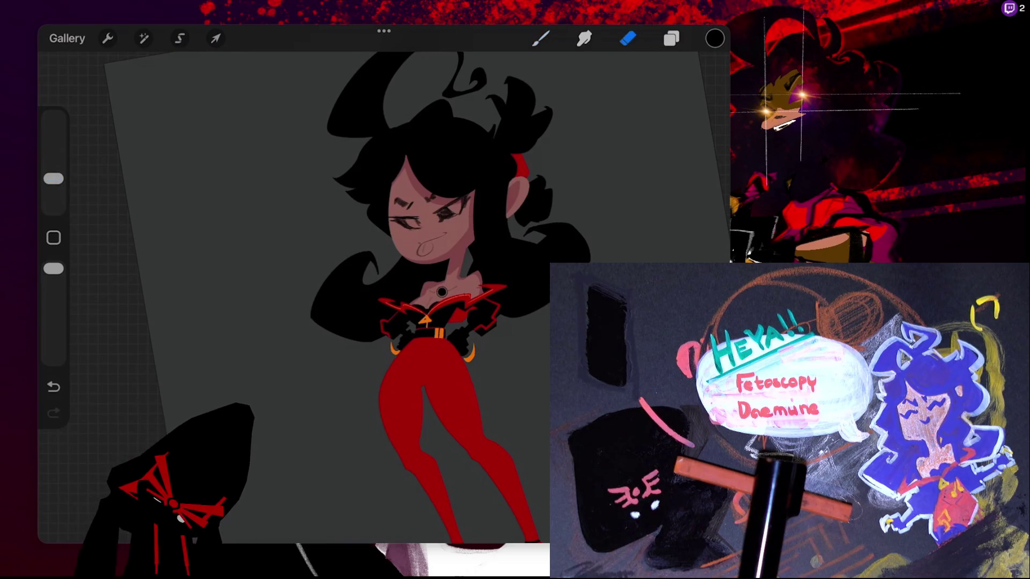
pyautogui.moveTo(402, 227)
pyautogui.mouseDown()
pyautogui.moveTo(462, 220)
pyautogui.moveTo(461, 208)
pyautogui.mouseUp()
pyautogui.press('b')
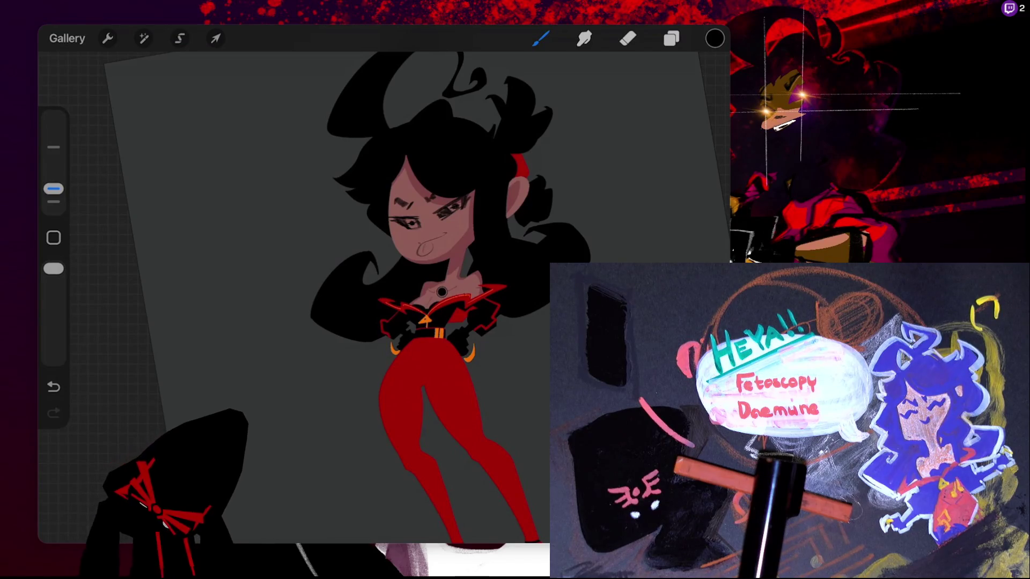
# Fit the whole canvas on screen and look over the full figure
pyautogui.hotkey('ctrl', '0')
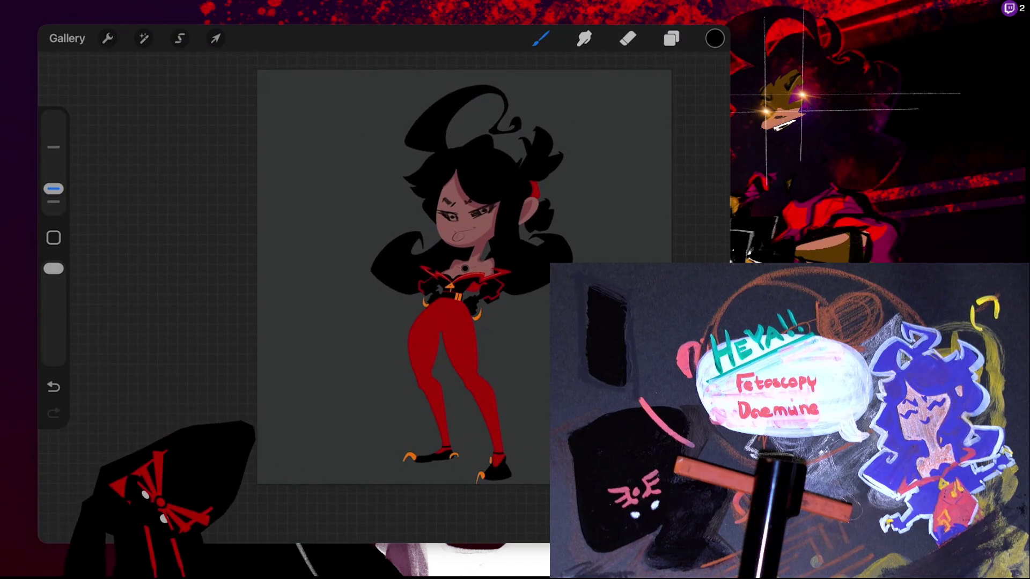
pyautogui.scroll(5, 462, 241)
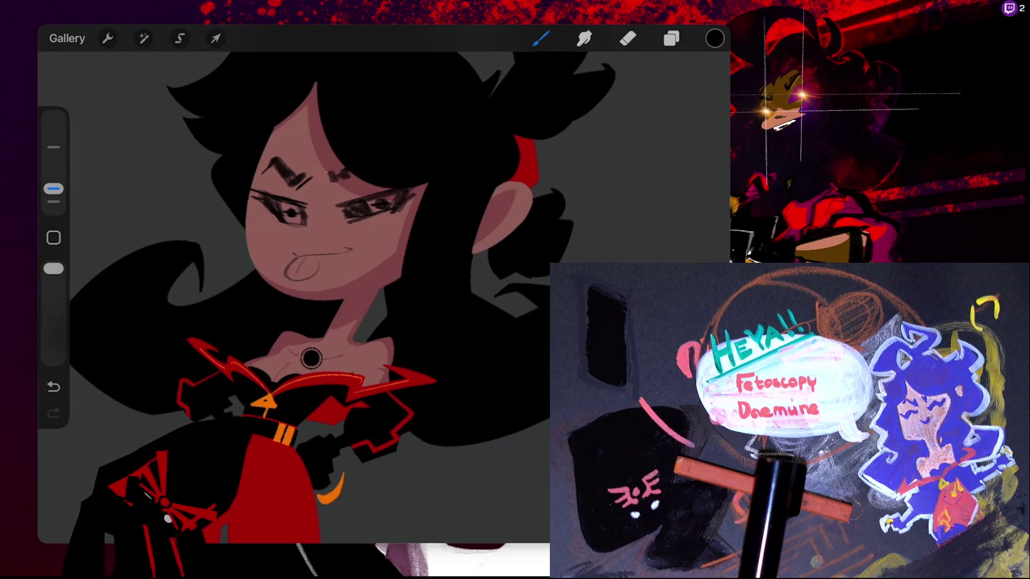
pyautogui.scroll(-3, 384, 298)
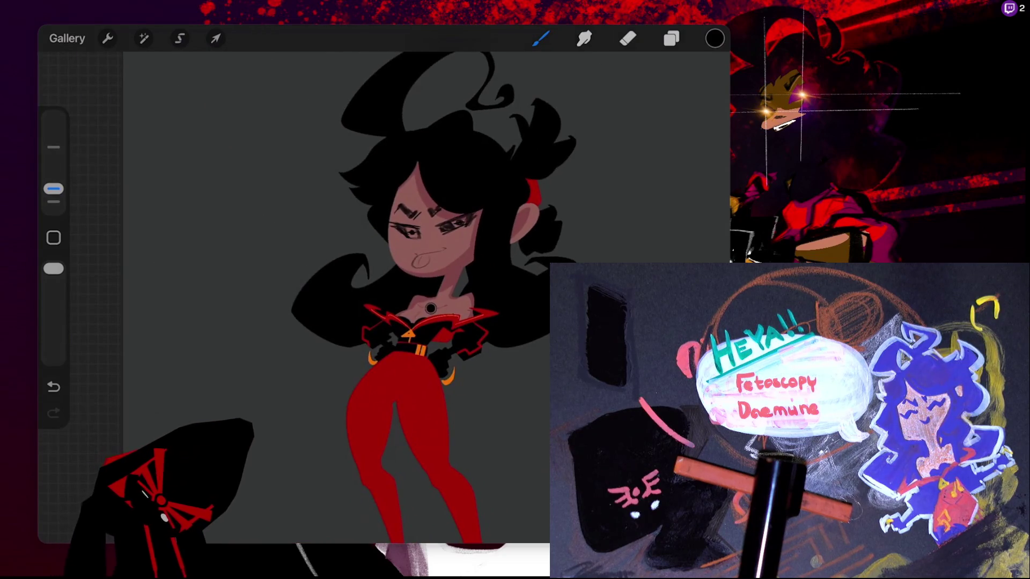
pyautogui.scroll(3, 430, 309)
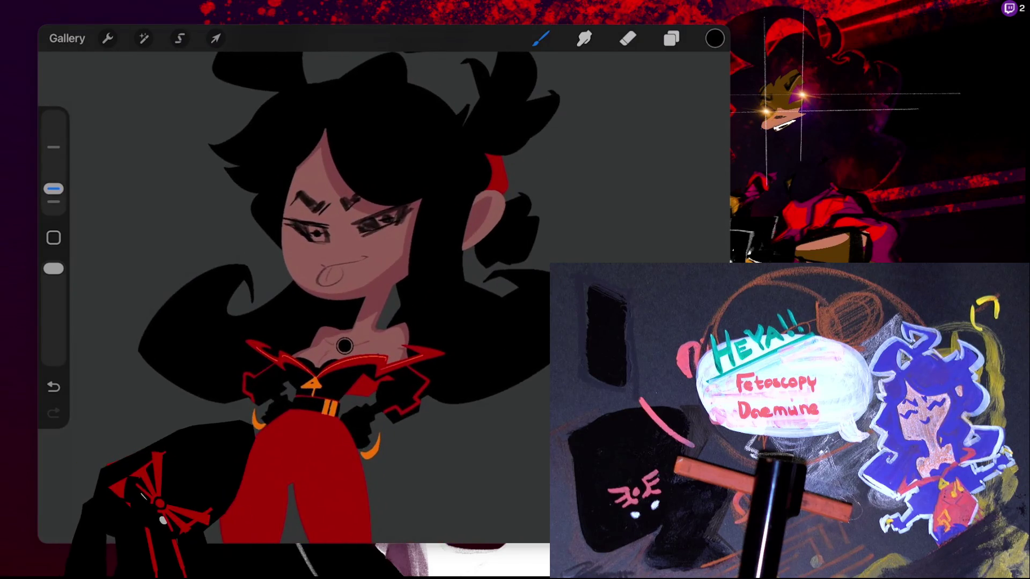
pyautogui.scroll(-3, 383, 297)
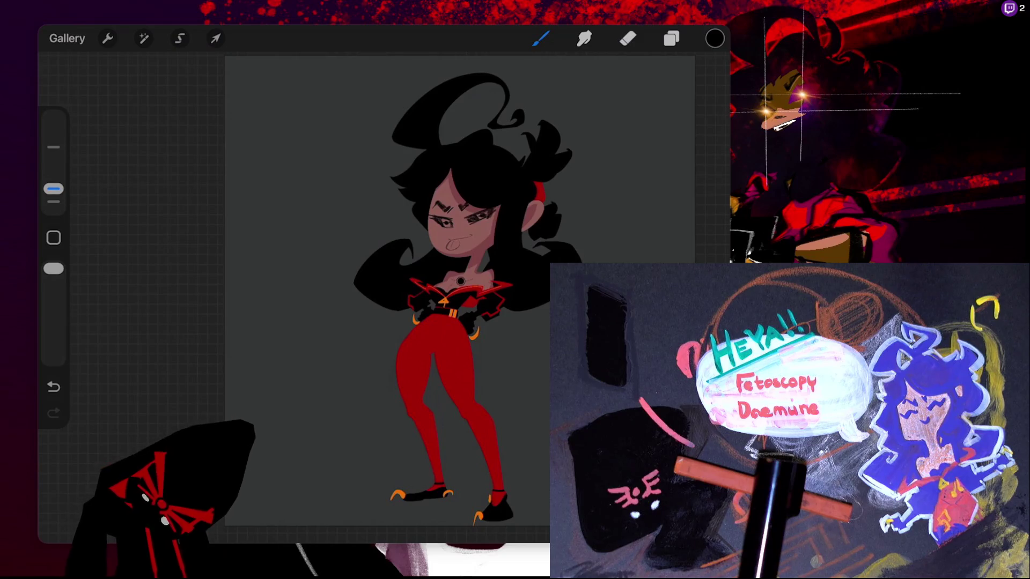
pyautogui.click(671, 39)
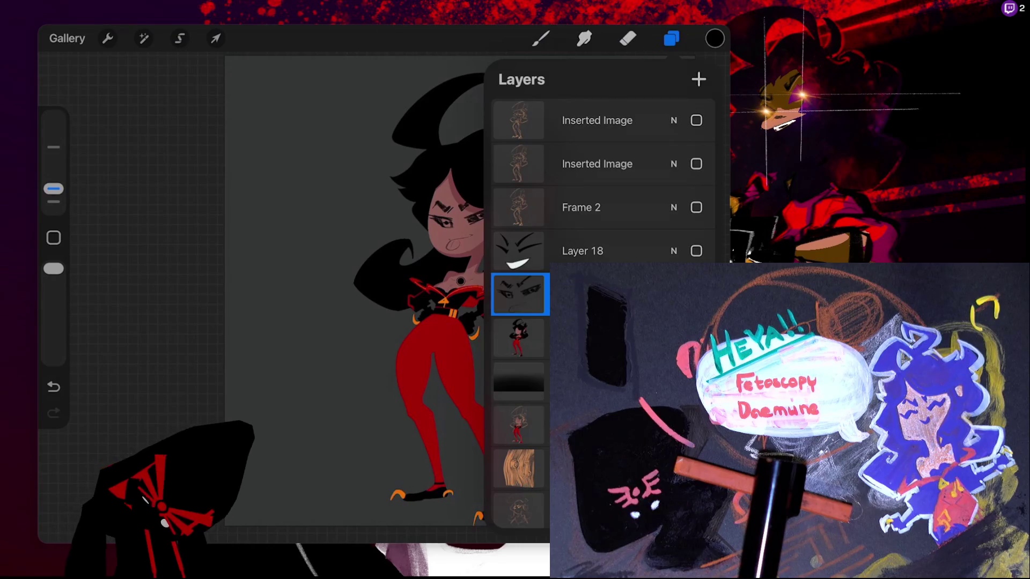
# Toggle the face layer's visibility to compare it with the newly painted face
pyautogui.scroll(-3, 354, 242)
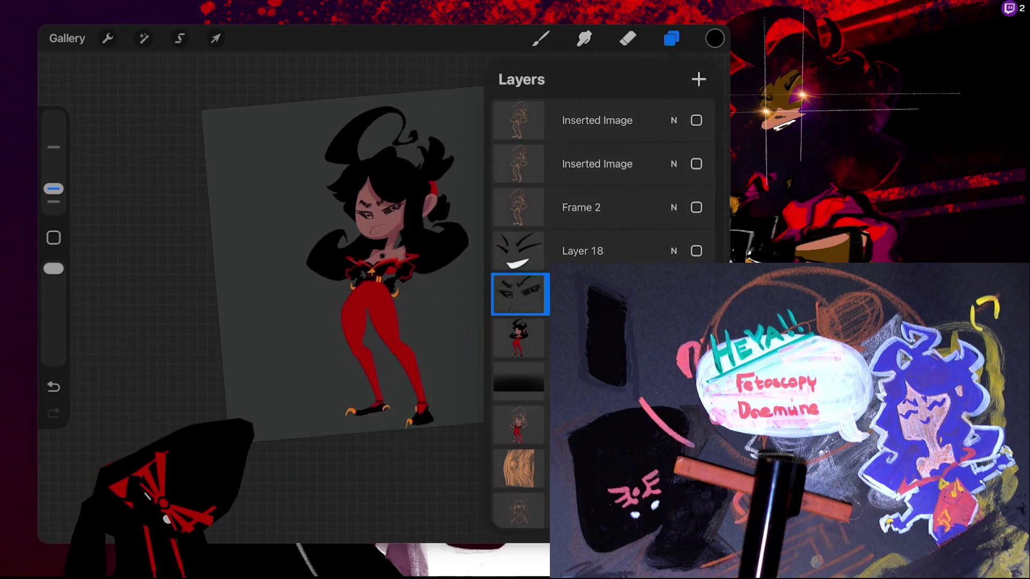
pyautogui.scroll(-3, 311, 234)
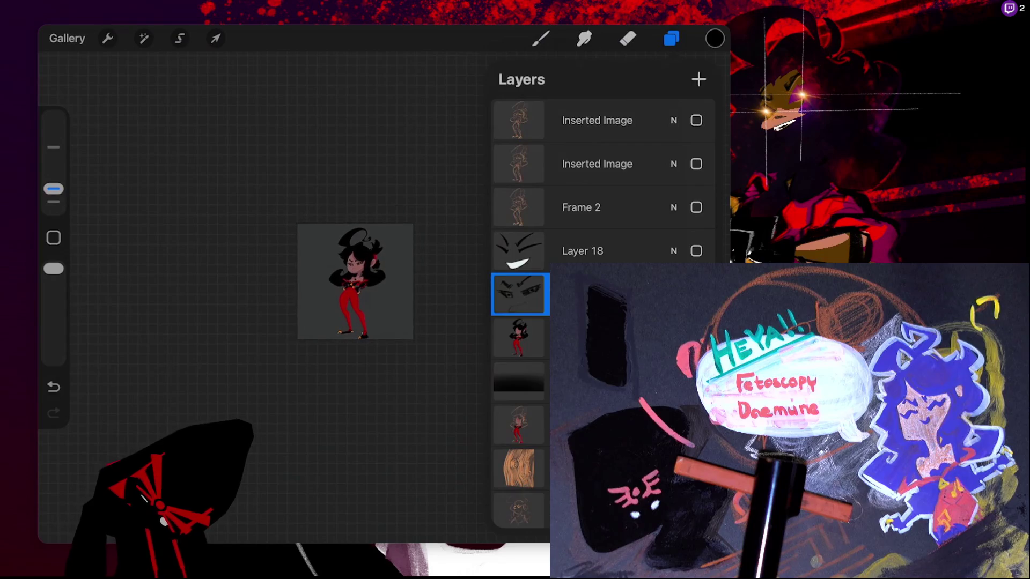
pyautogui.hscroll(-3, 354, 279)
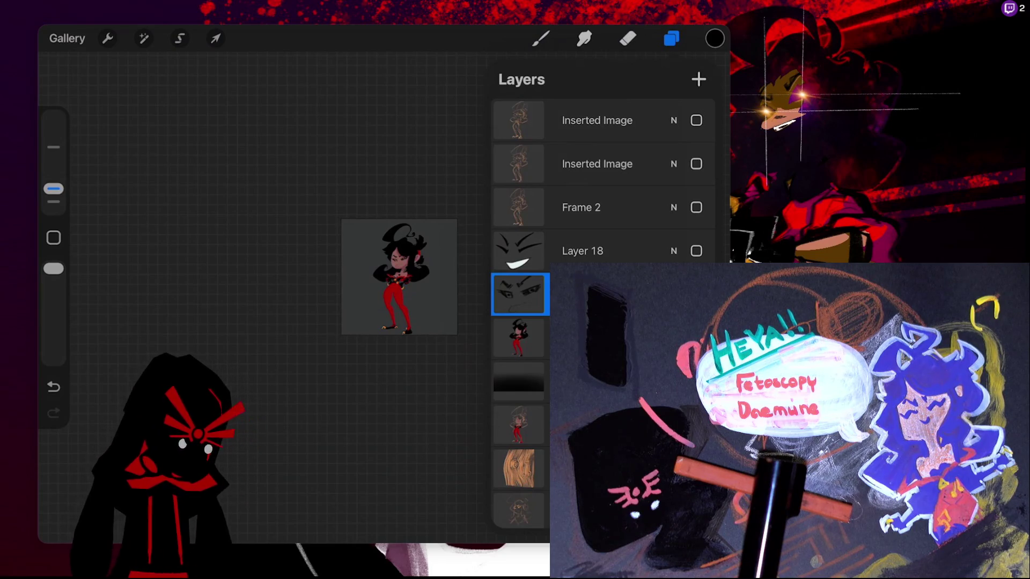
pyautogui.scroll(2, 404, 280)
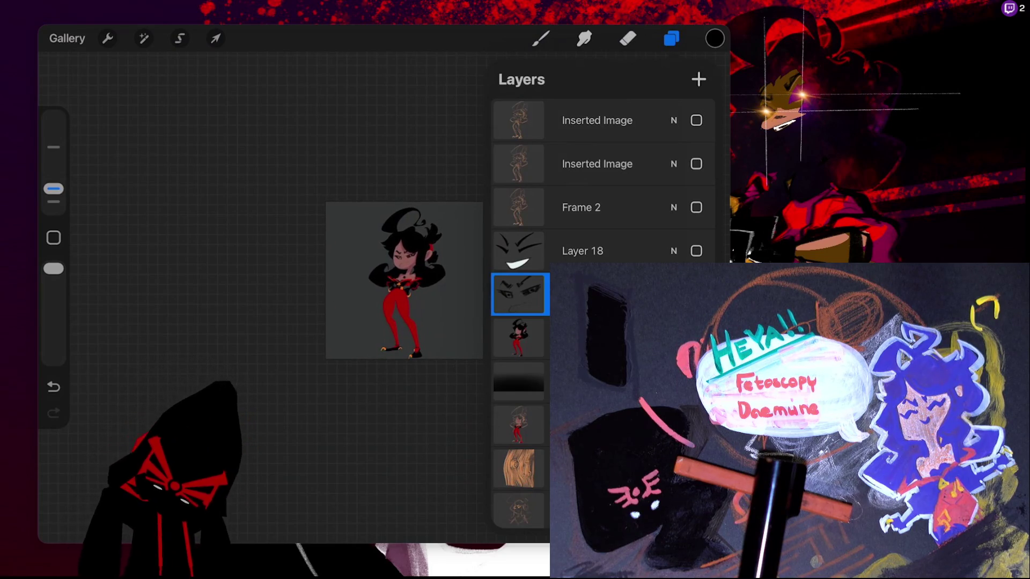
pyautogui.scroll(3, 404, 280)
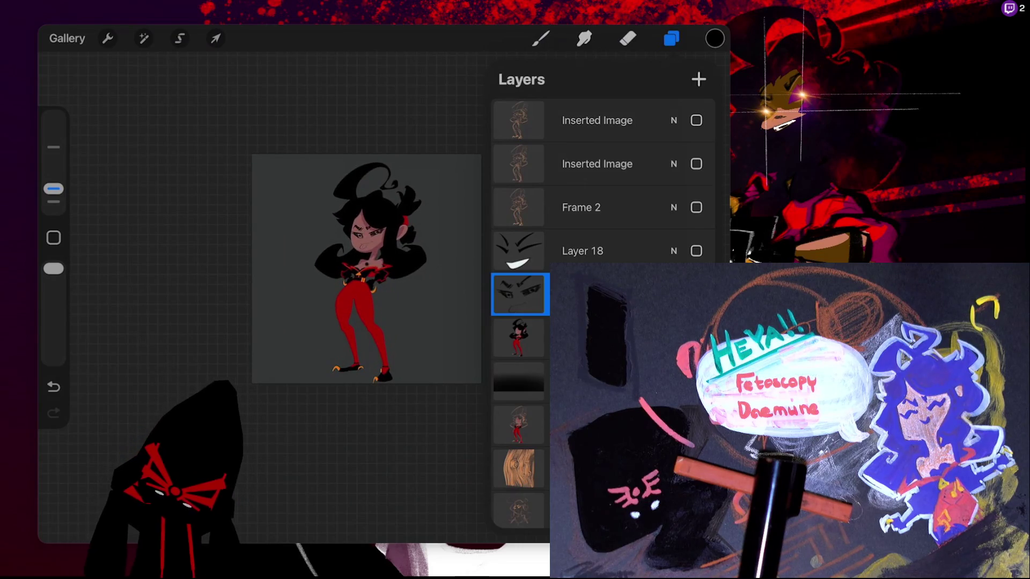
pyautogui.click(697, 294)
# Make Layer 18's grinning face with white teeth visible and select it
pyautogui.click(696, 251)
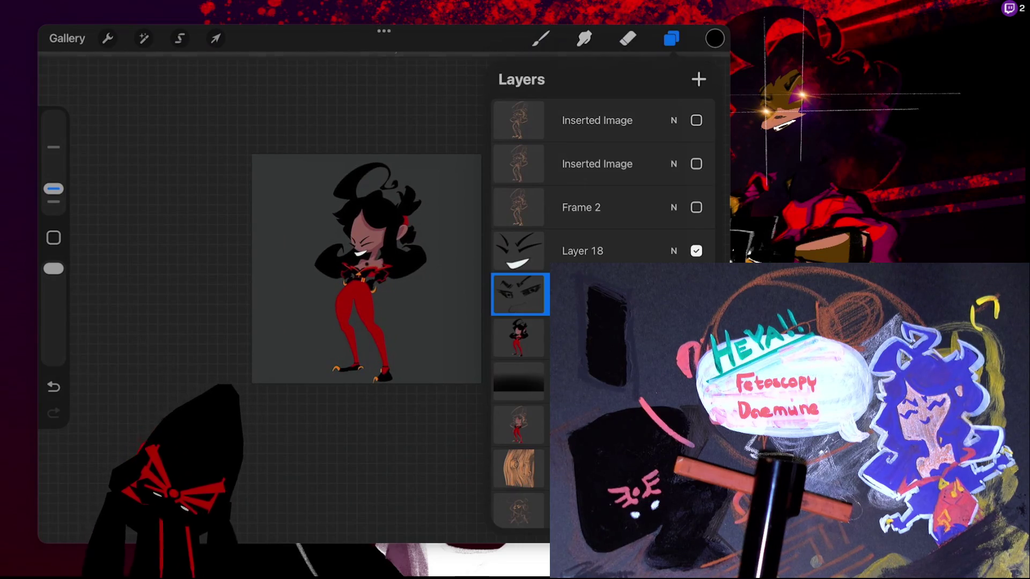
pyautogui.click(696, 294)
pyautogui.click(590, 251)
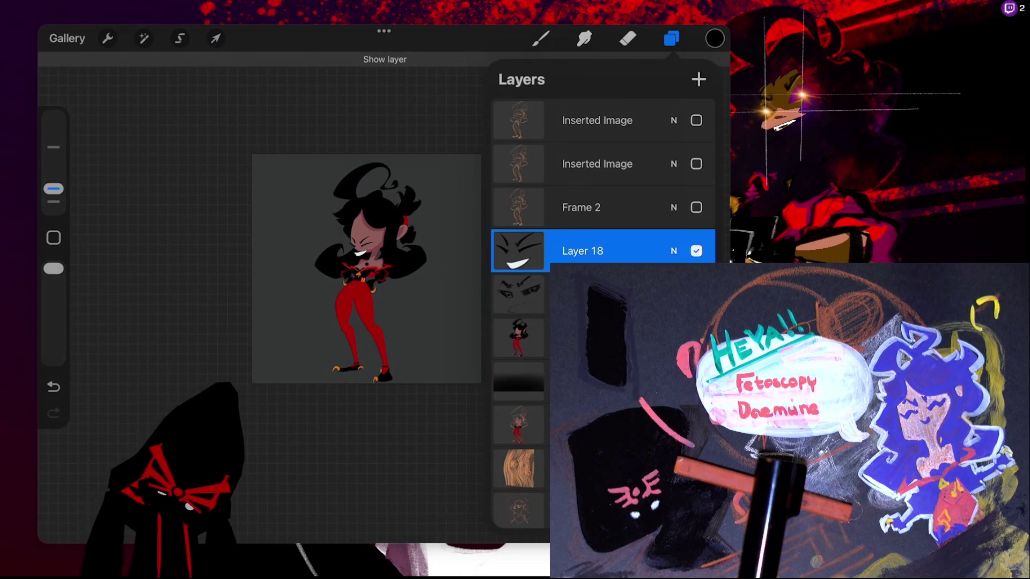
# Nudge the face slightly up and left with a Uniform transform, then select the character layer below
pyautogui.click(215, 38)
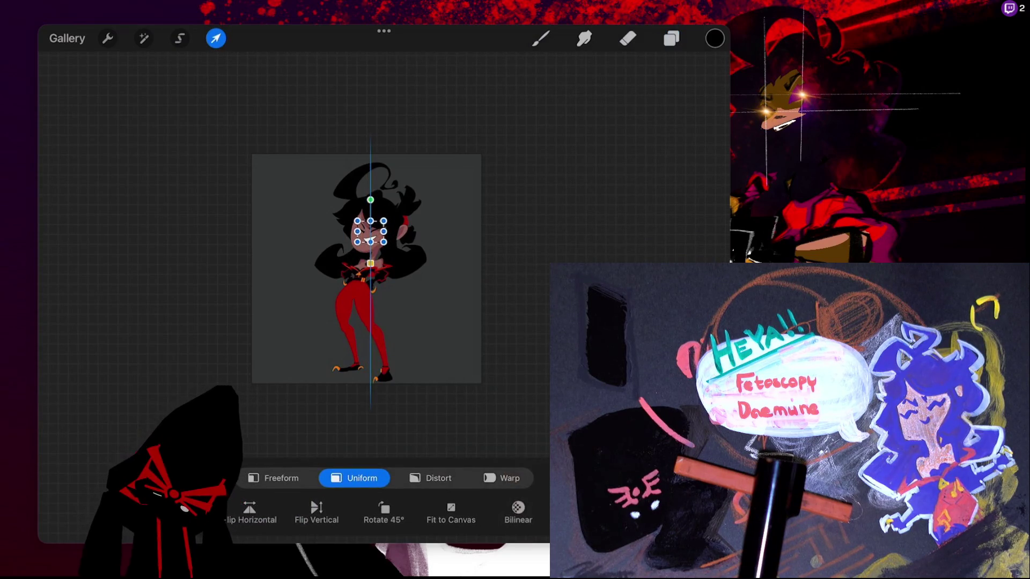
pyautogui.click(540, 39)
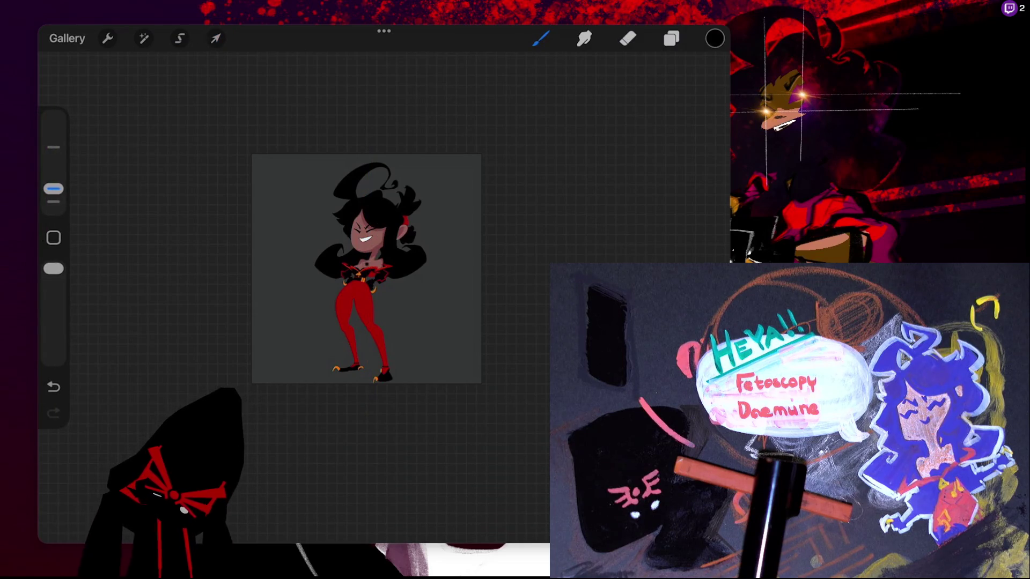
pyautogui.click(215, 38)
pyautogui.scroll(3, 333, 268)
pyautogui.scroll(3, 333, 268)
pyautogui.moveTo(348, 276); pyautogui.dragTo(348, 276)
pyautogui.moveTo(311, 252); pyautogui.dragTo(305, 247)
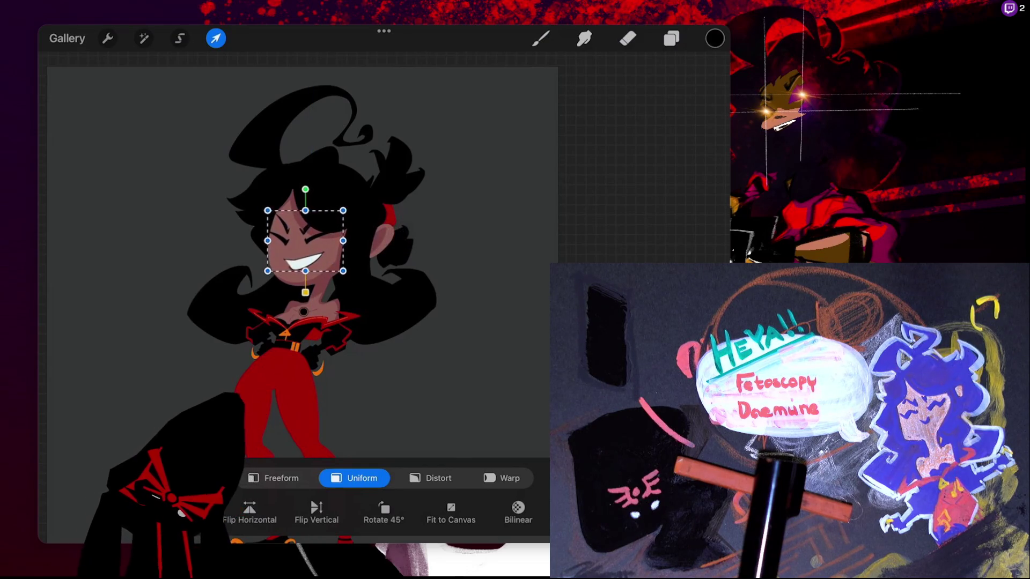
pyautogui.click(671, 38)
pyautogui.scroll(-3, 359, 246)
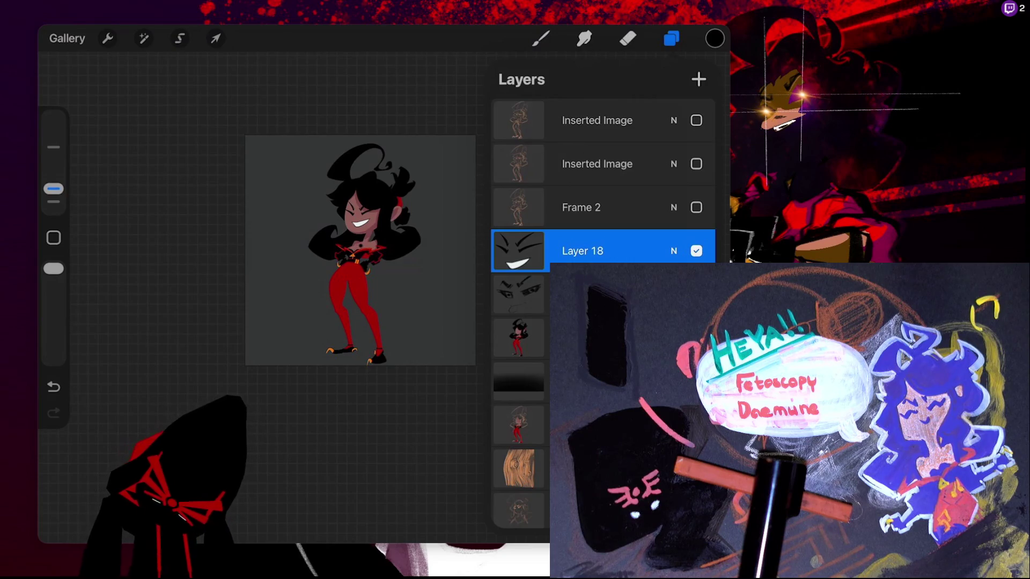
pyautogui.click(518, 338)
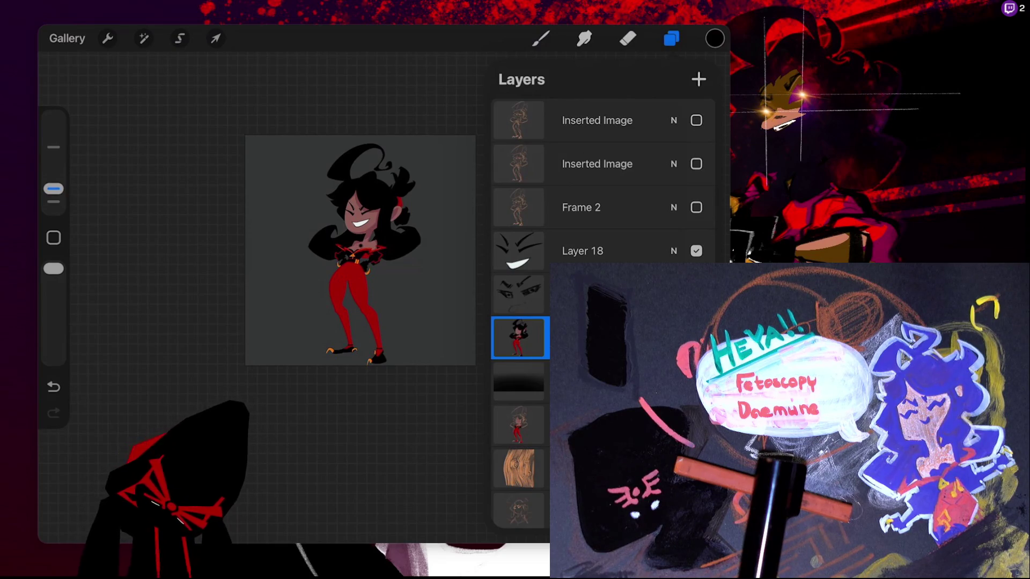
# Duplicate the grinning face layer, Layer 18
pyautogui.click(674, 250)
pyautogui.click(674, 232)
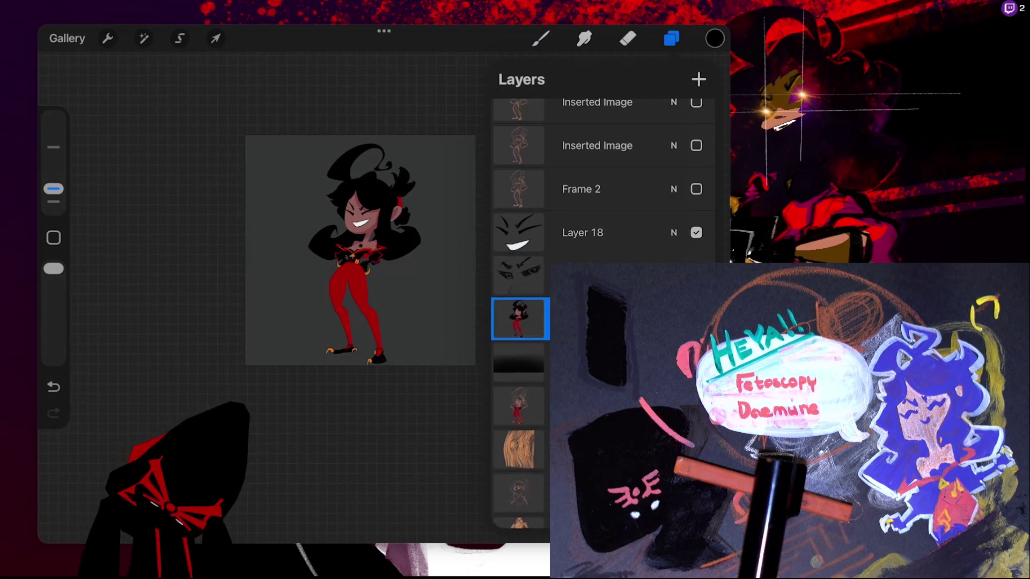
pyautogui.moveTo(518, 233)
pyautogui.mouseDown()
pyautogui.moveTo(531, 274)
pyautogui.moveTo(370, 274)
pyautogui.mouseUp()
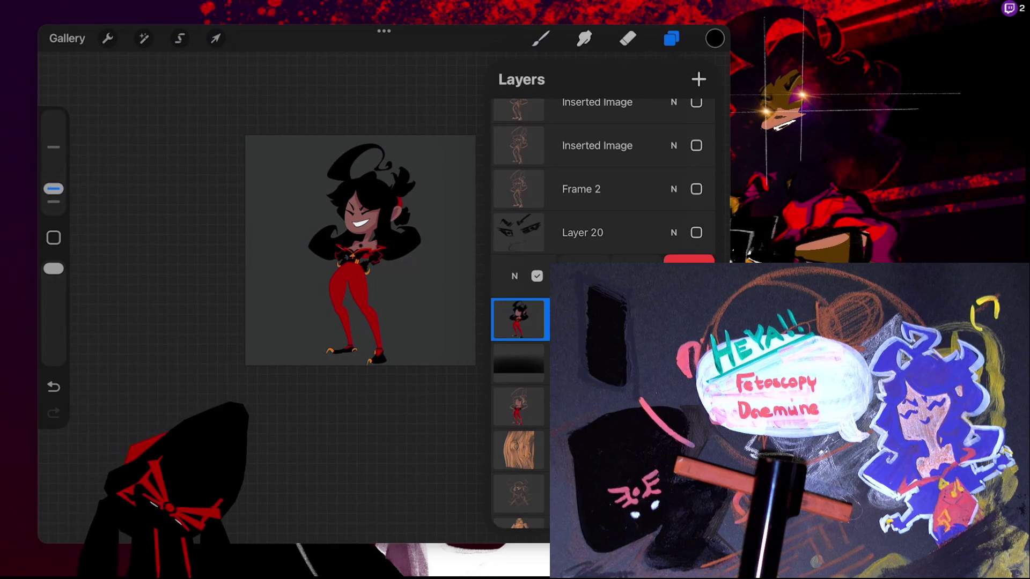
pyautogui.click(635, 268)
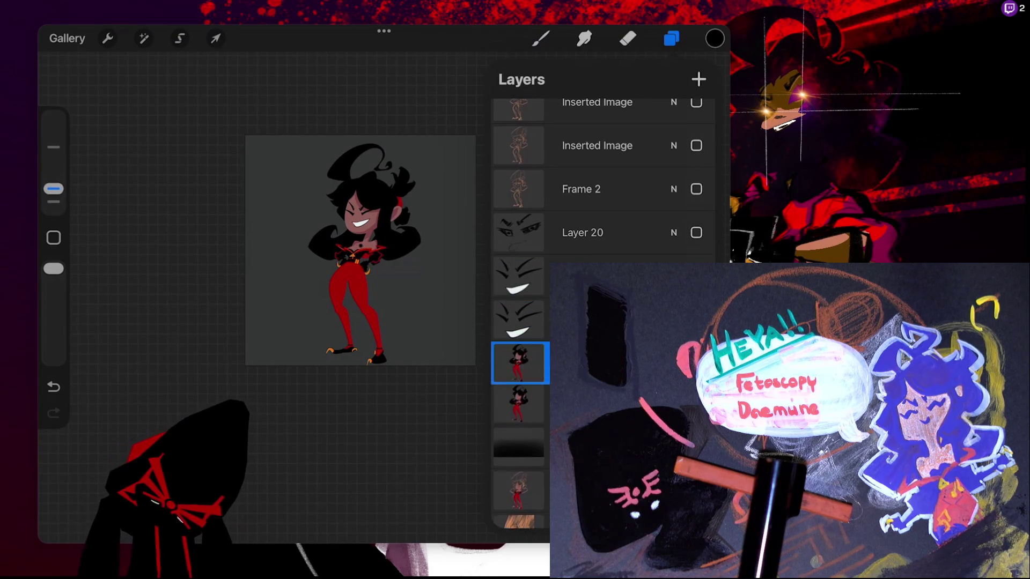
# Merge the face copy down into the character layer beneath it
pyautogui.click(518, 319)
pyautogui.click(518, 319)
pyautogui.click(408, 426)
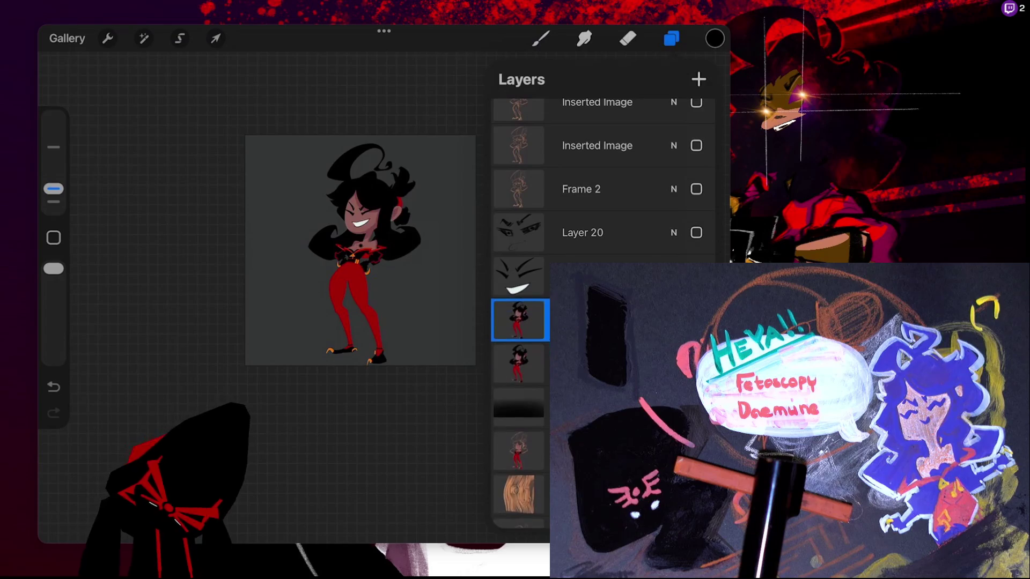
pyautogui.click(518, 320)
pyautogui.click(518, 319)
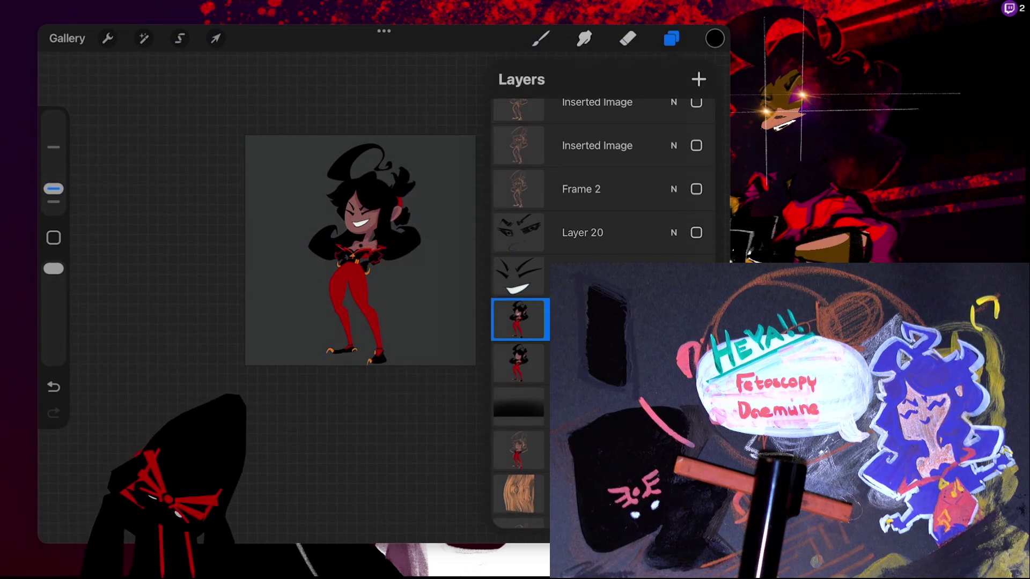
pyautogui.click(215, 38)
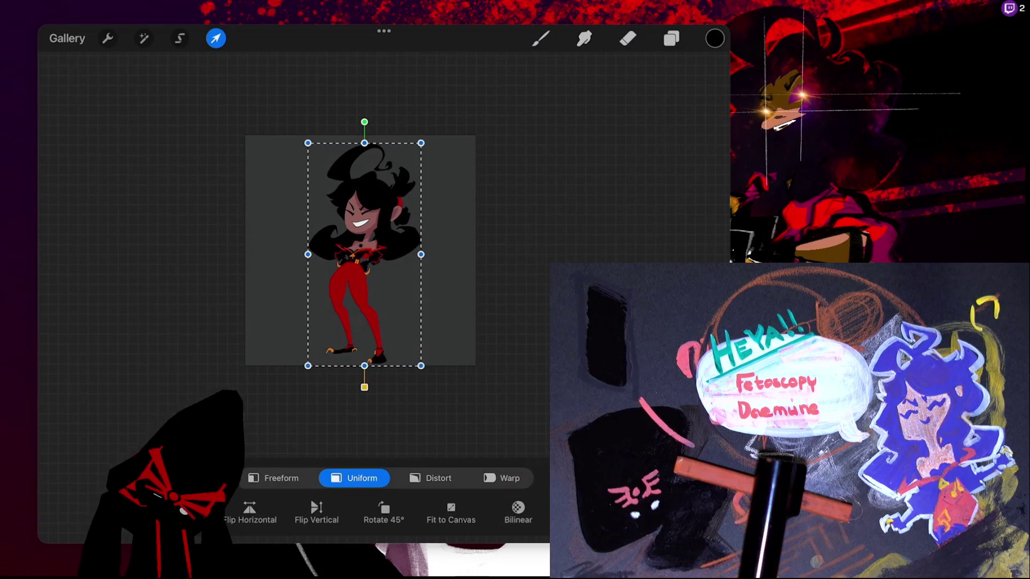
# Try enlarging and repositioning the character with uniform scaling and moving drags
pyautogui.moveTo(421, 143); pyautogui.dragTo(466, 54)
pyautogui.moveTo(387, 210)
pyautogui.mouseDown()
pyautogui.moveTo(359, 274)
pyautogui.moveTo(364, 291)
pyautogui.mouseUp()
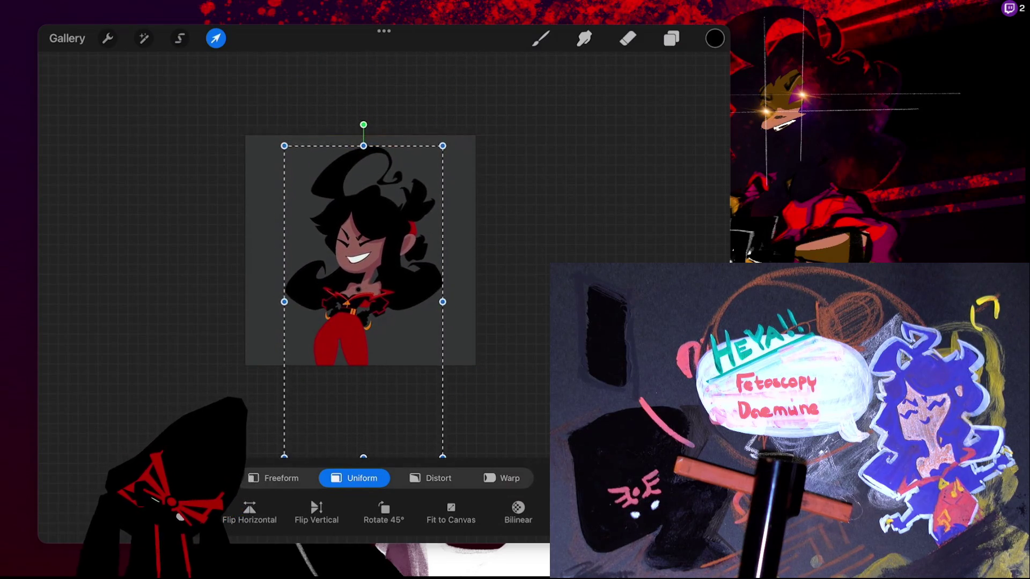
pyautogui.moveTo(442, 135); pyautogui.dragTo(455, 124)
pyautogui.moveTo(370, 241)
pyautogui.mouseDown()
pyautogui.moveTo(359, 261)
pyautogui.moveTo(368, 231)
pyautogui.mouseUp()
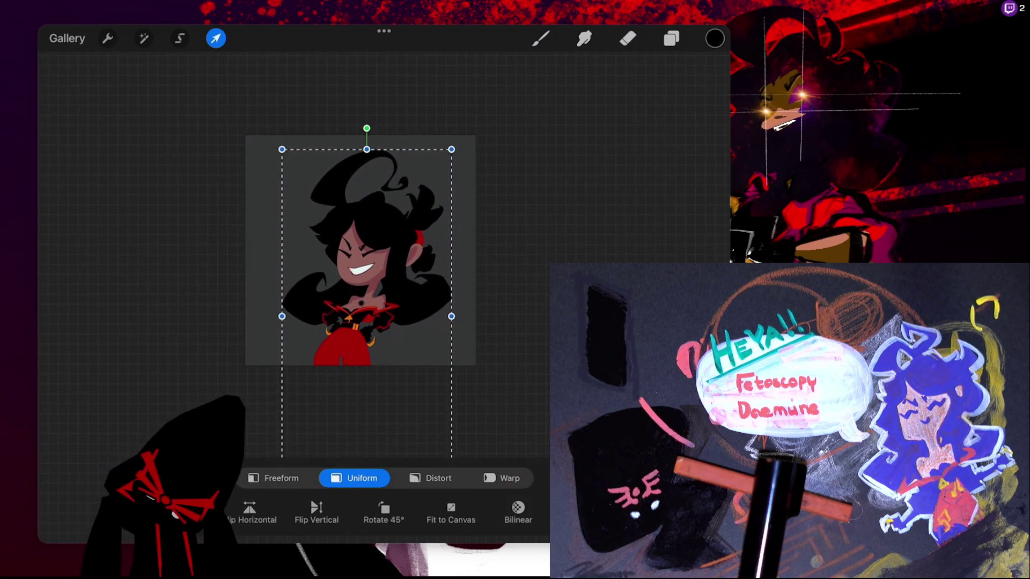
pyautogui.moveTo(454, 148); pyautogui.dragTo(446, 162)
pyautogui.moveTo(364, 242); pyautogui.dragTo(369, 229)
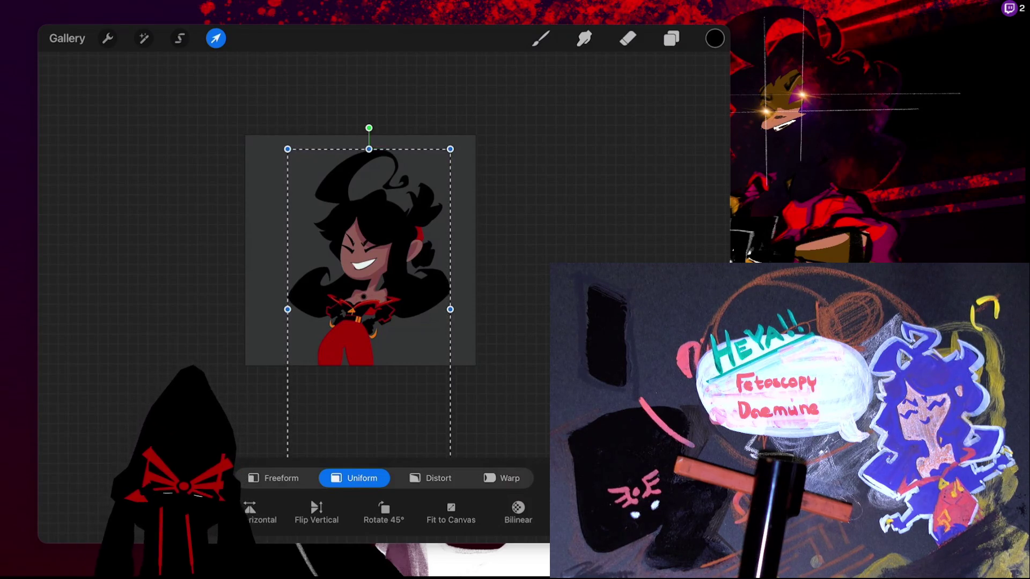
# Undo the trial resizing so the girl returns to full-body size, and exit Transform
pyautogui.scroll(-5, 367, 249)
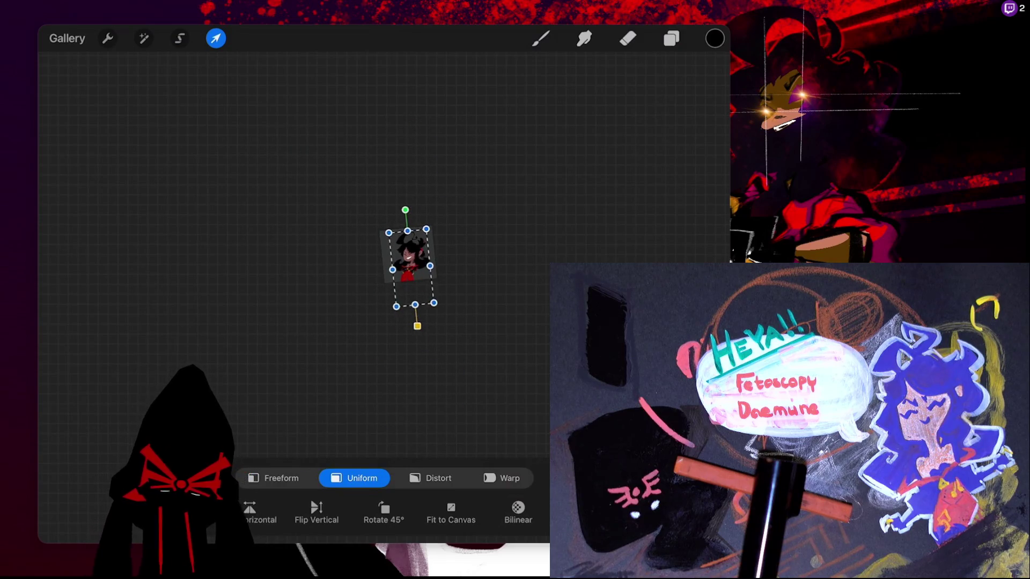
pyautogui.scroll(4, 365, 252)
pyautogui.scroll(2, 375, 269)
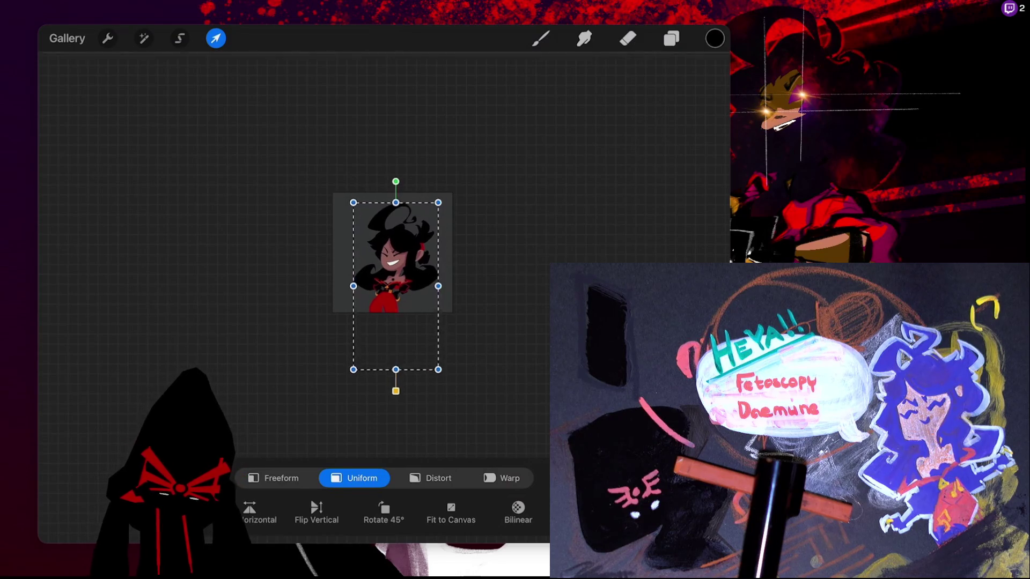
pyautogui.hotkey('ctrl', 'z')
pyautogui.hotkey('ctrl', 'z')
pyautogui.hotkey('ctrl', 'z')
pyautogui.hotkey('ctrl', 'z')
pyautogui.hotkey('ctrl', 'z')
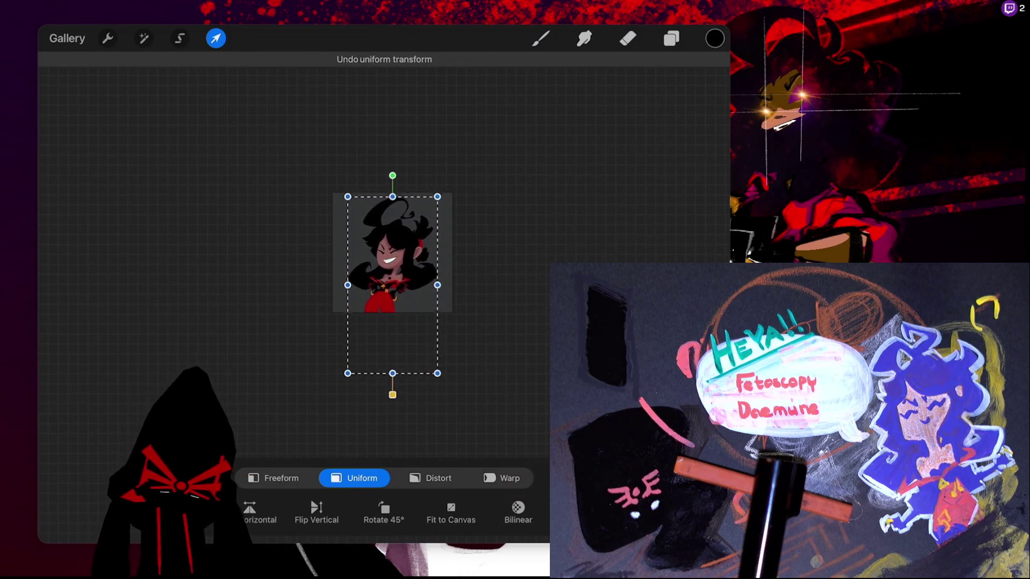
pyautogui.hotkey('ctrl', 'z')
pyautogui.hotkey('ctrl', 'z')
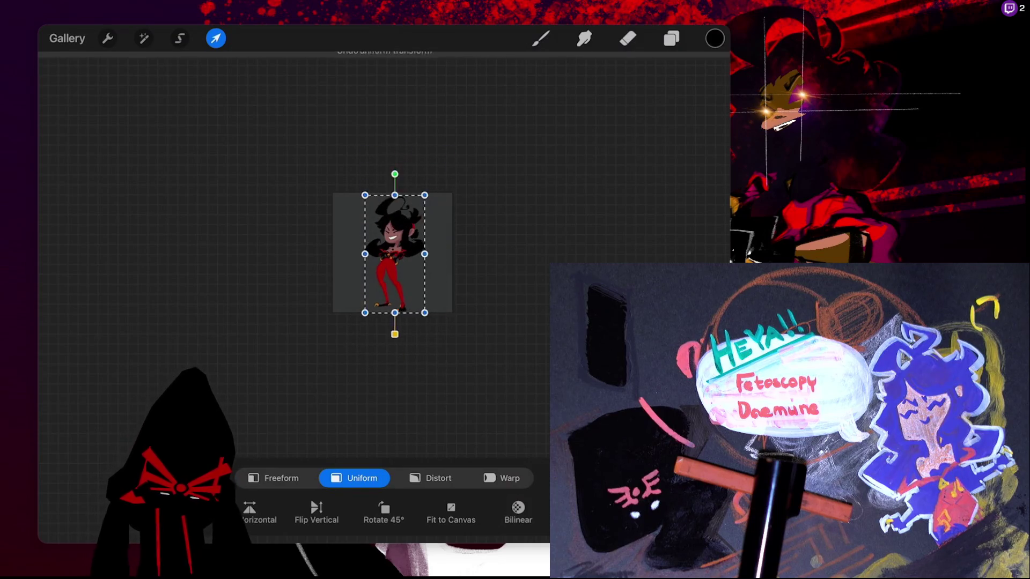
pyautogui.press('b')
pyautogui.scroll(5, 391, 252)
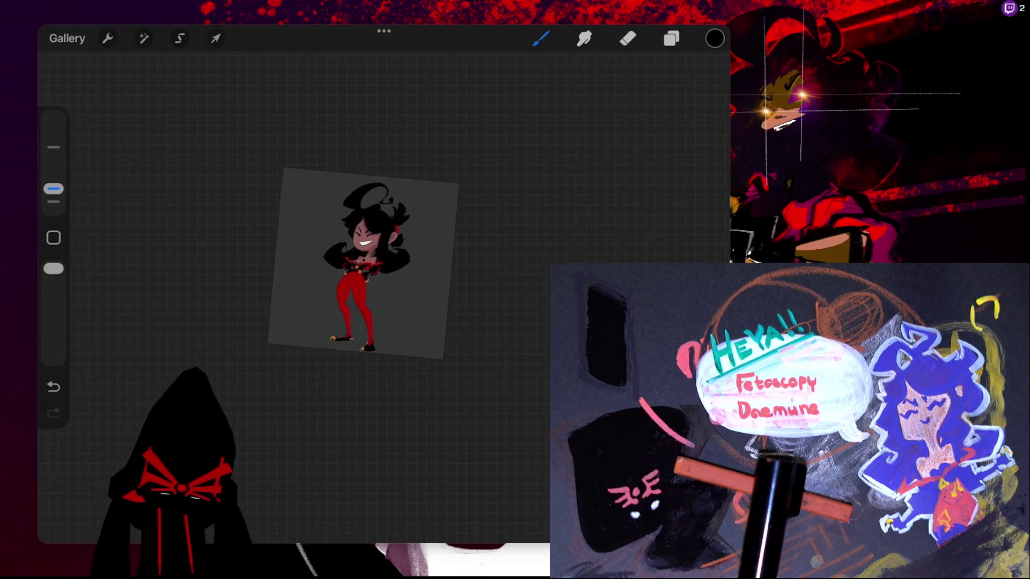
# Duplicate the lower character layer after briefly toggling the upper character layer's visibility
pyautogui.scroll(5, 269, 301)
pyautogui.scroll(2, 268, 300)
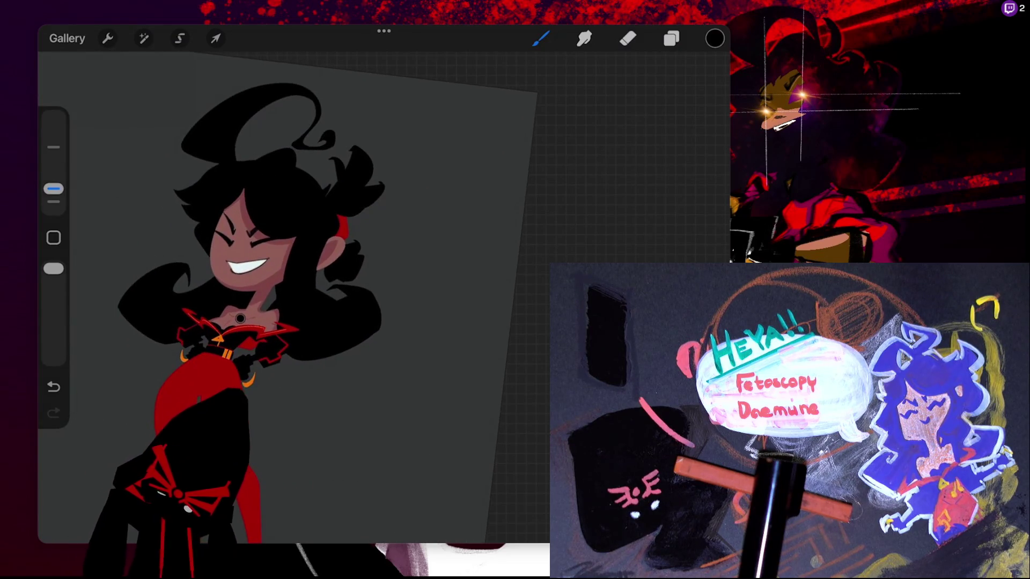
pyautogui.press('l')
pyautogui.click(696, 313)
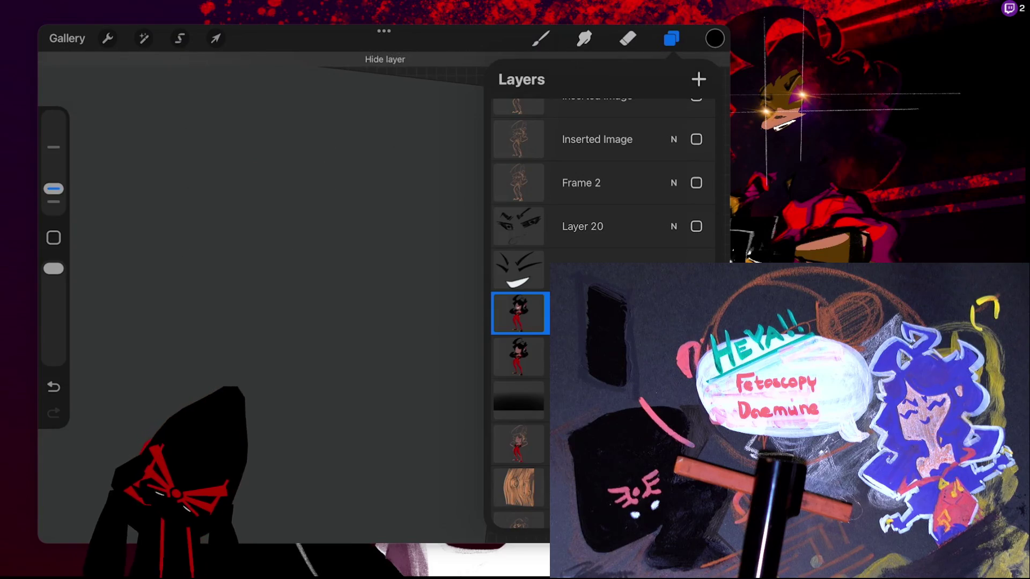
pyautogui.click(696, 313)
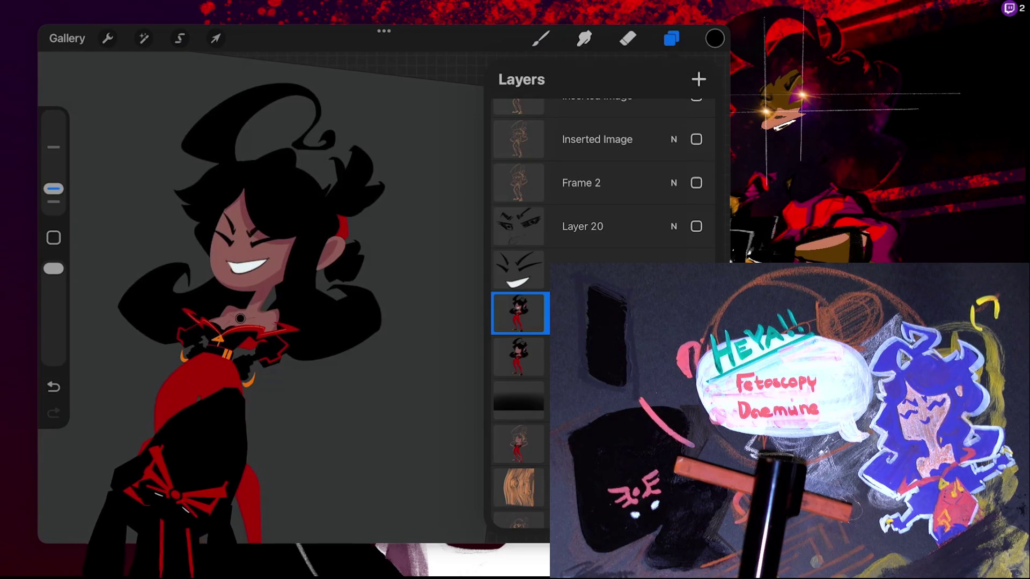
pyautogui.click(519, 357)
pyautogui.moveTo(670, 357); pyautogui.dragTo(510, 356)
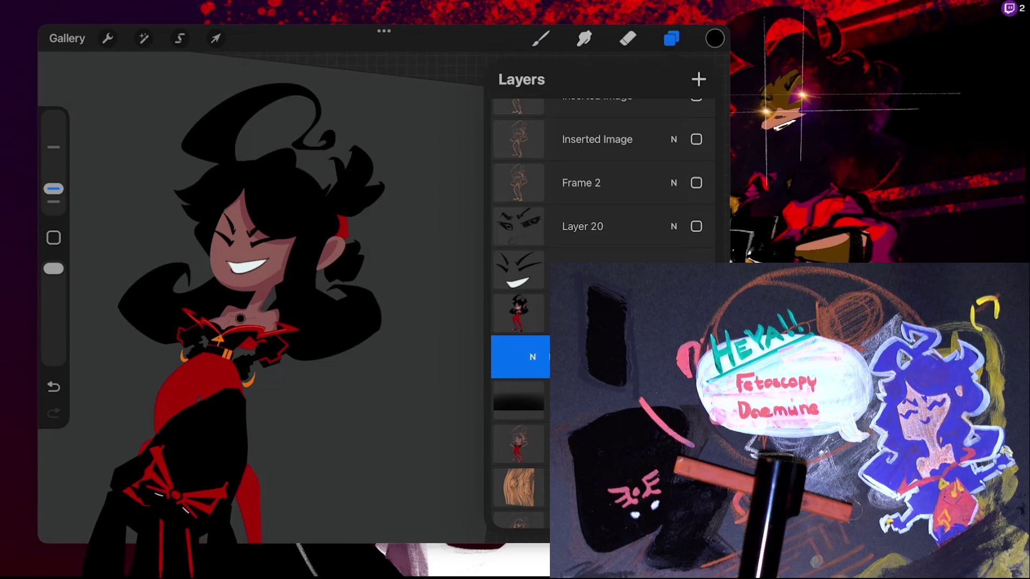
pyautogui.click(633, 357)
pyautogui.click(696, 400)
# Hide the face layer and turn on Alpha Lock for the copied character layer
pyautogui.click(696, 270)
pyautogui.click(519, 356)
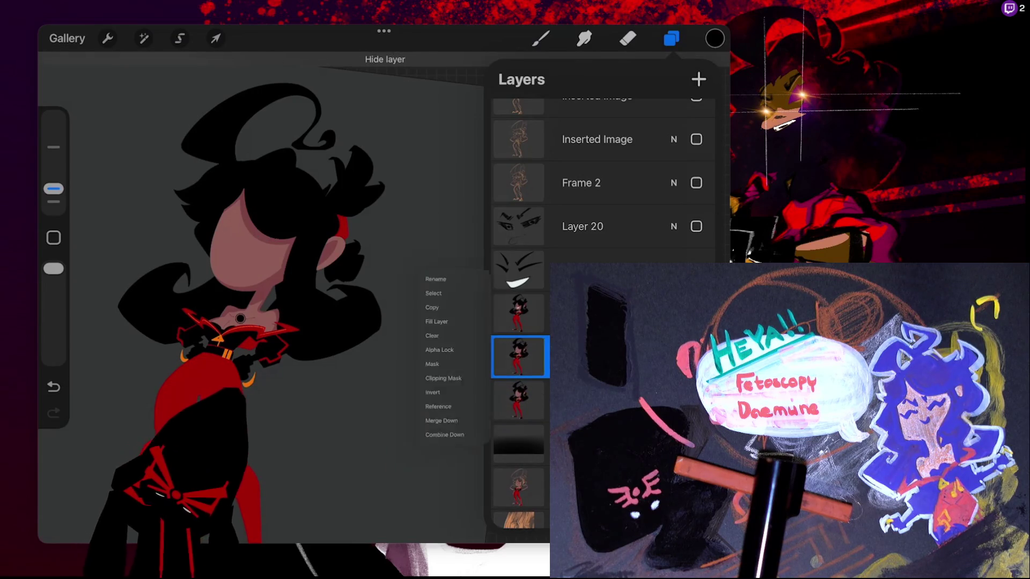
pyautogui.click(434, 343)
pyautogui.click(541, 38)
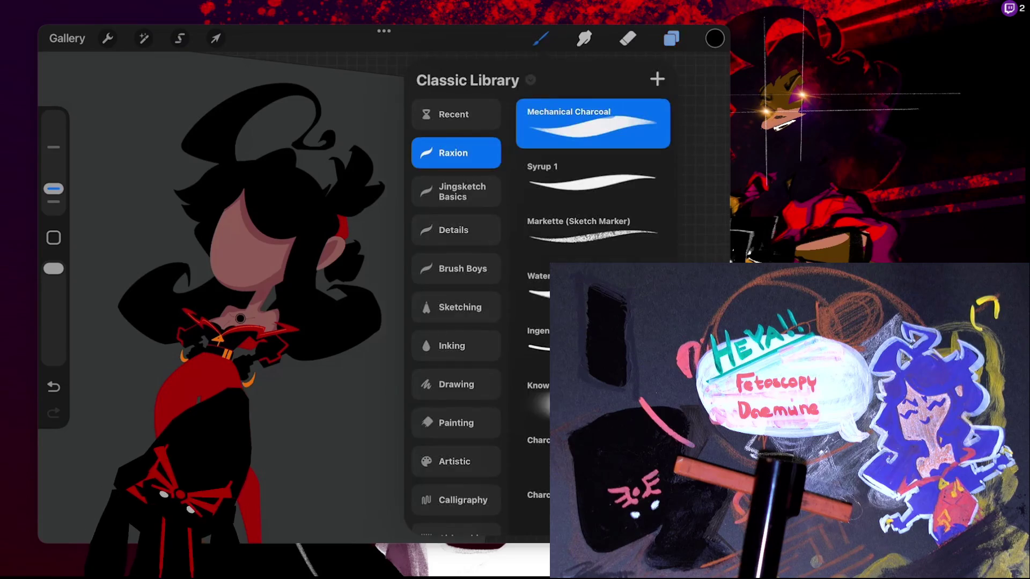
pyautogui.click(541, 38)
pyautogui.click(671, 39)
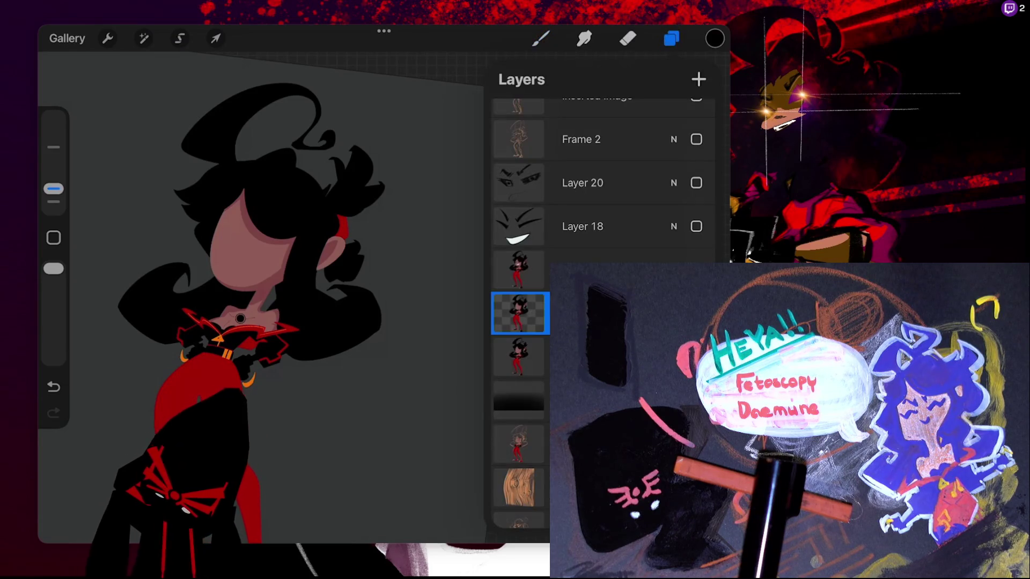
# Make Layer 18's face visible again and return to the canvas
pyautogui.moveTo(671, 227)
pyautogui.mouseDown()
pyautogui.moveTo(509, 226)
pyautogui.moveTo(670, 227)
pyautogui.mouseUp()
pyautogui.click(697, 226)
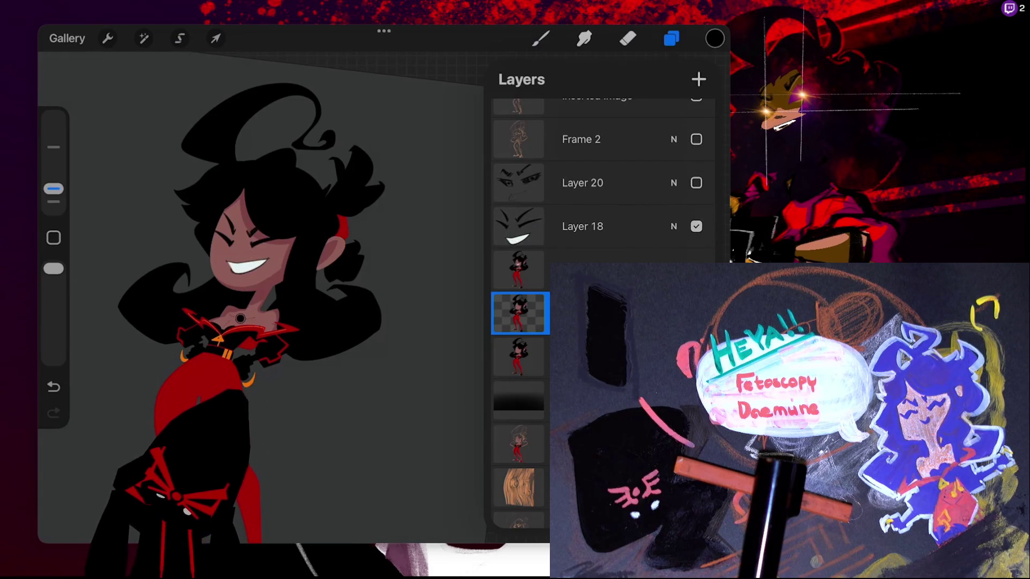
pyautogui.click(541, 38)
pyautogui.click(540, 38)
pyautogui.scroll(5, 322, 295)
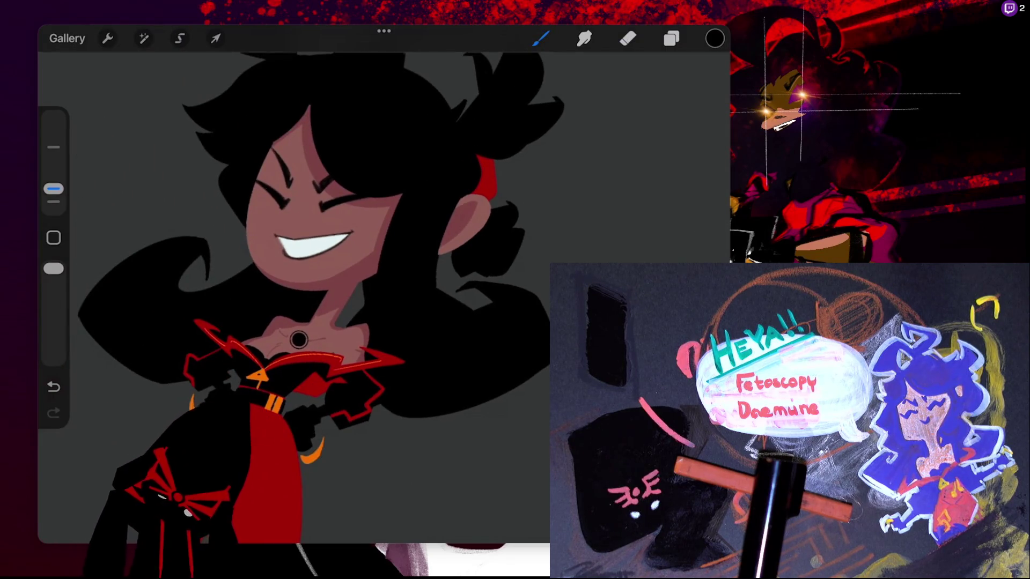
# Select the Syrup 1 brush and increase its size
pyautogui.click(540, 38)
pyautogui.click(593, 177)
pyautogui.click(541, 39)
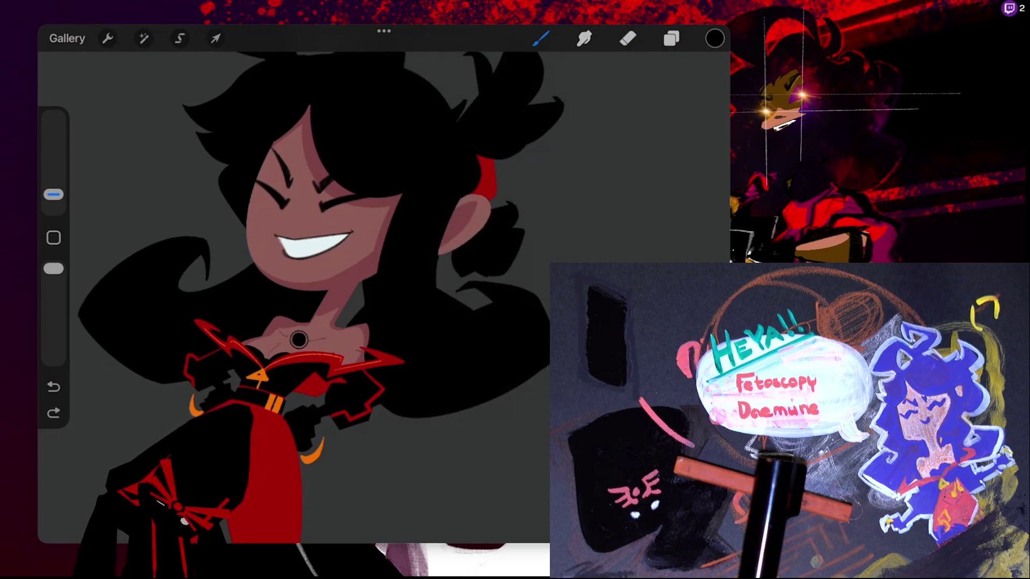
pyautogui.click(53, 412)
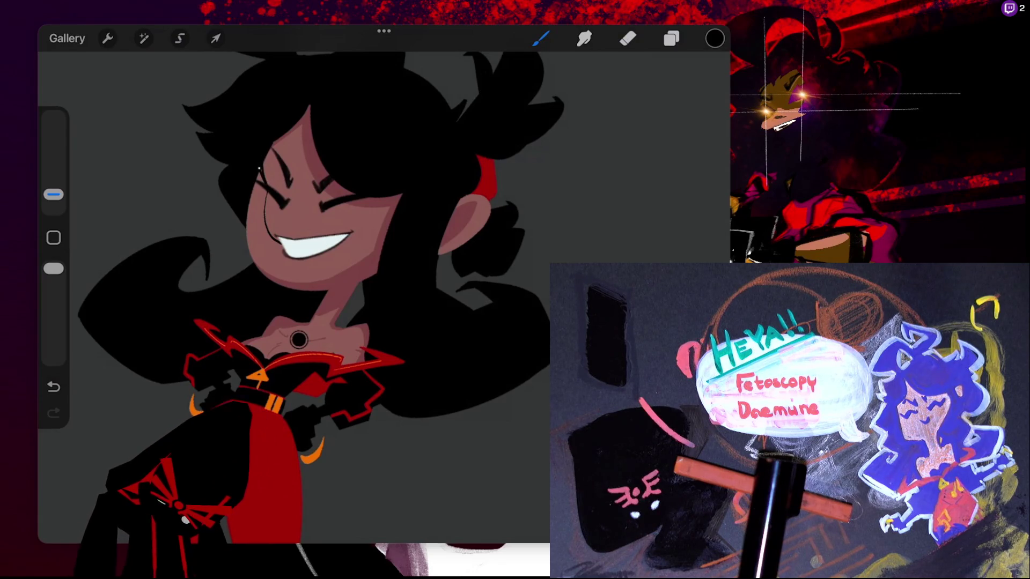
pyautogui.moveTo(53, 194); pyautogui.dragTo(53, 174)
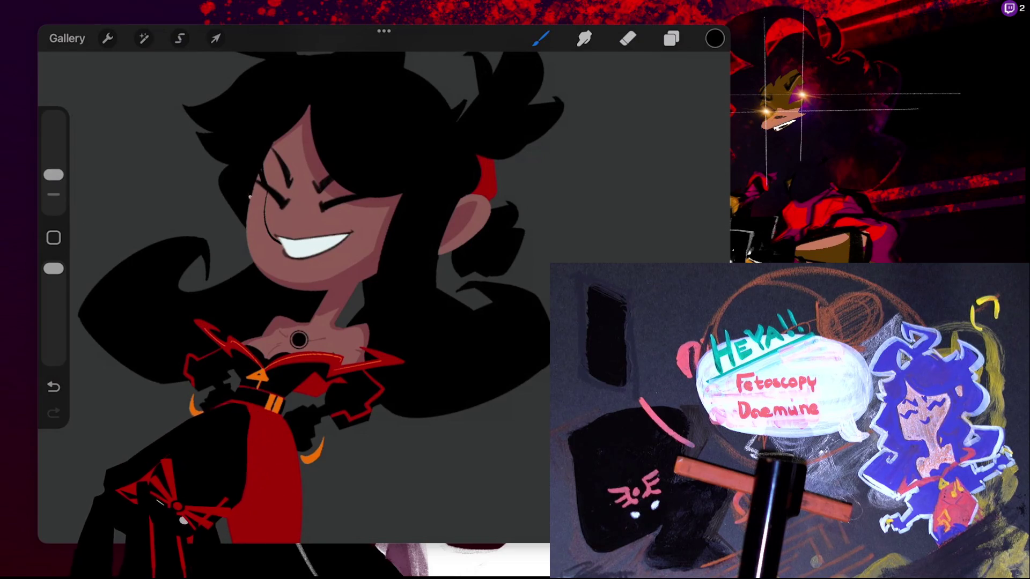
pyautogui.scroll(-2, 314, 298)
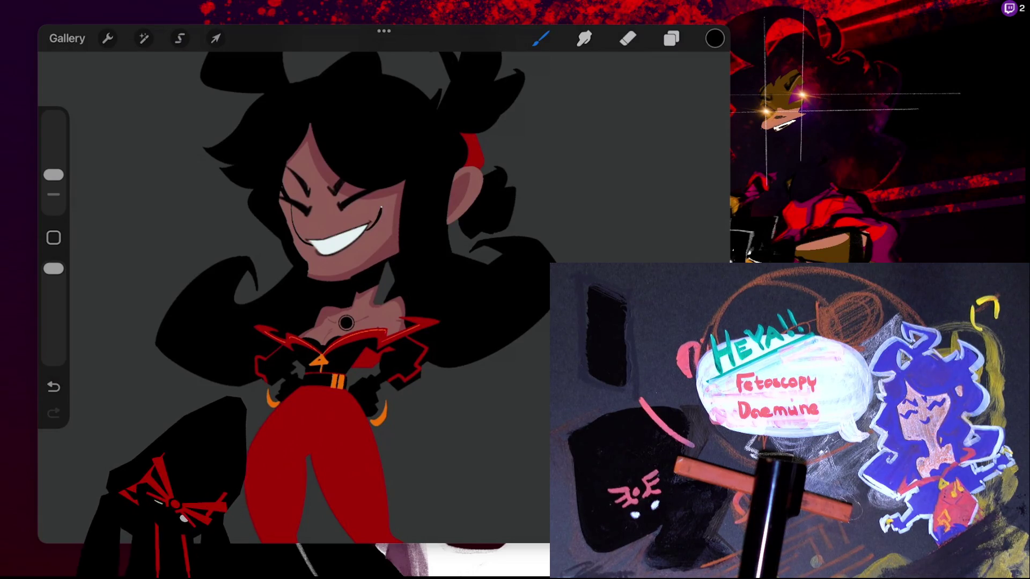
# Paint black shadow strokes down the cheek beside the eye, undoing a stray neck mark
pyautogui.moveTo(384, 189); pyautogui.dragTo(375, 226)
pyautogui.moveTo(385, 183)
pyautogui.mouseDown()
pyautogui.moveTo(382, 236)
pyautogui.moveTo(369, 241)
pyautogui.mouseUp()
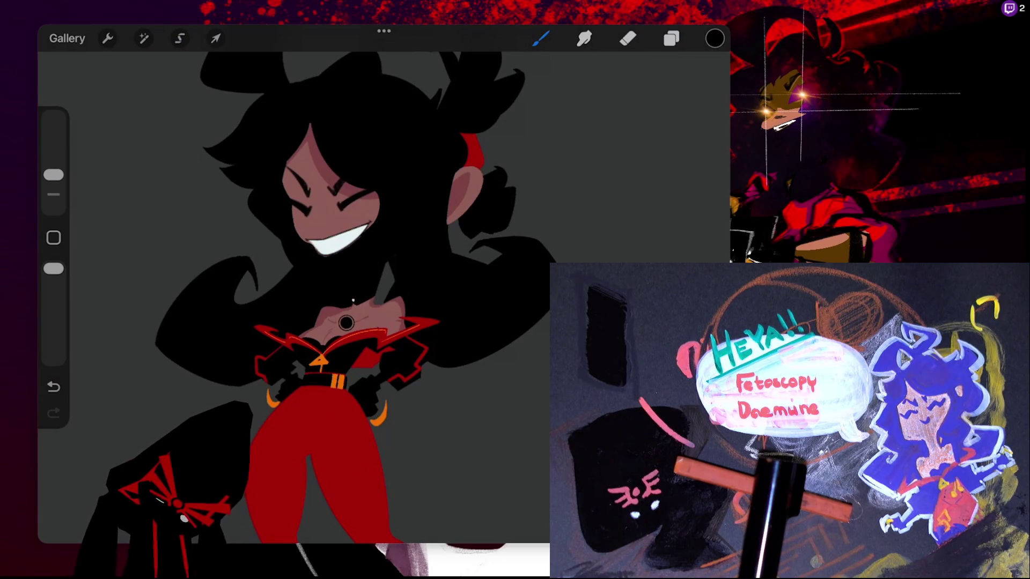
pyautogui.moveTo(342, 310)
pyautogui.mouseDown()
pyautogui.moveTo(354, 309)
pyautogui.moveTo(326, 319)
pyautogui.mouseUp()
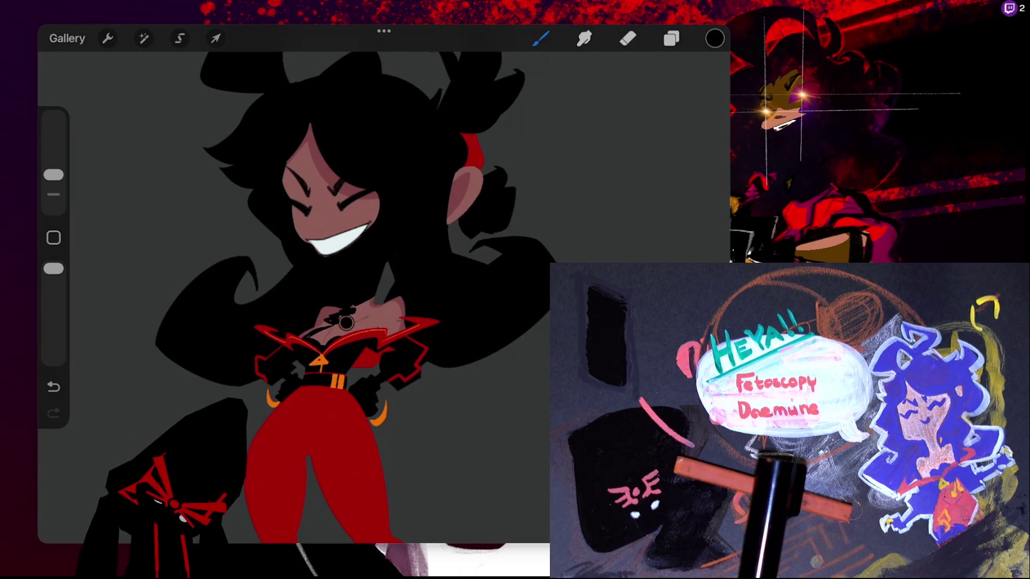
pyautogui.hotkey('ctrl', 'z')
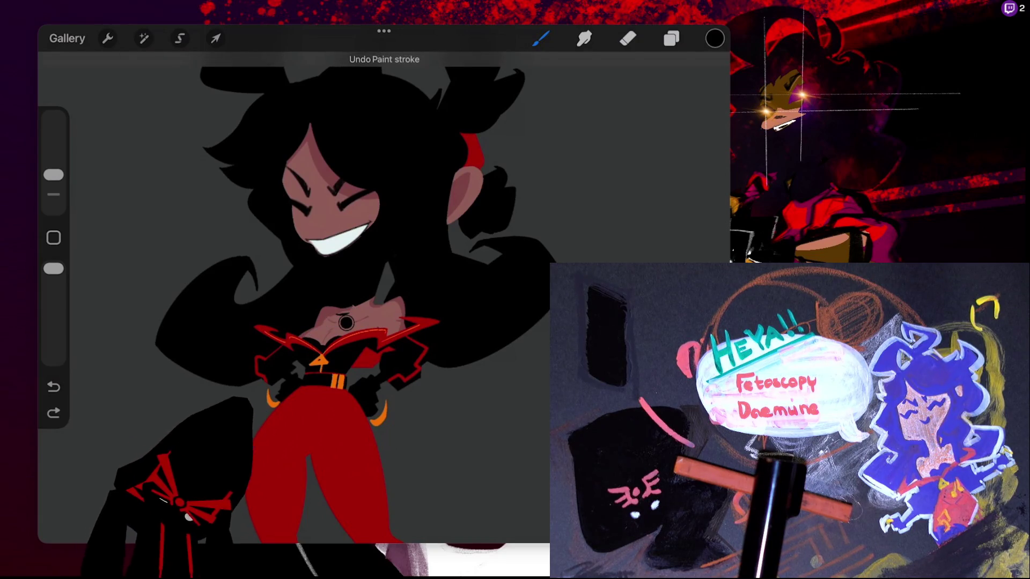
# Restore the neck mark and try black ink strokes along the neck and collar, undoing misfires
pyautogui.scroll(5, 375, 397)
pyautogui.hotkey('ctrl', 'shift', 'z')
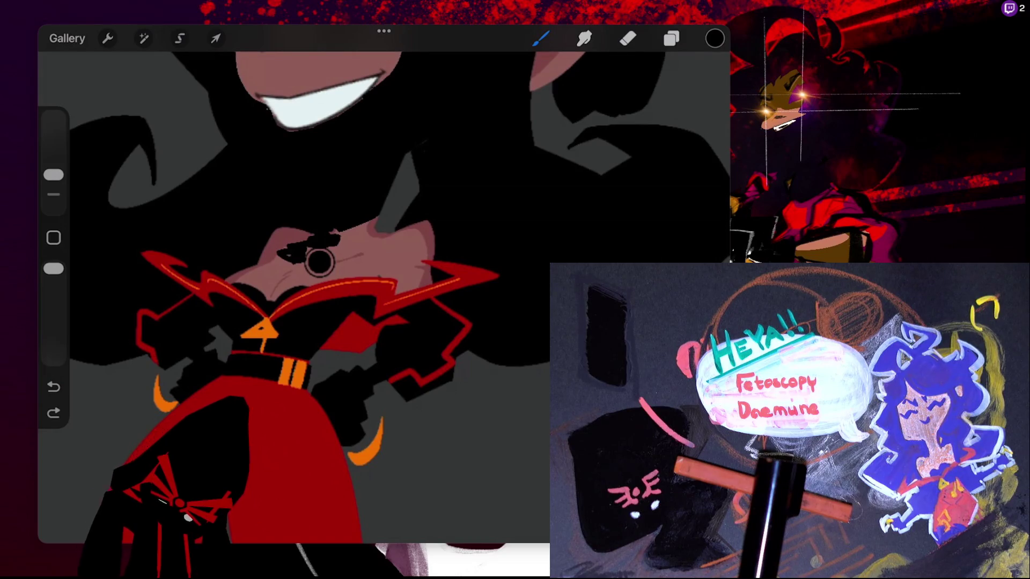
pyautogui.scroll(3, 256, 189)
pyautogui.moveTo(280, 336); pyautogui.dragTo(240, 369)
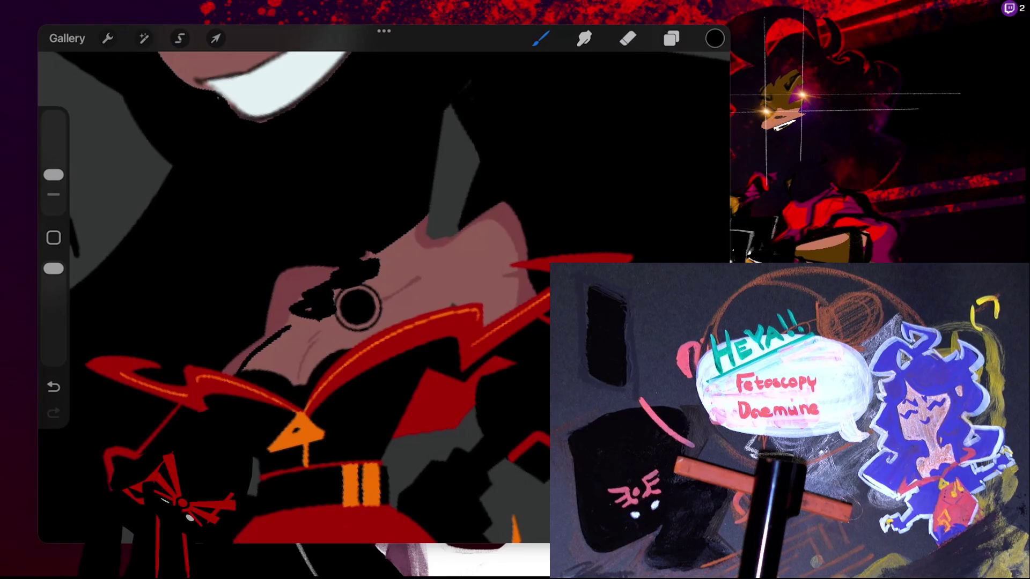
pyautogui.click(416, 57)
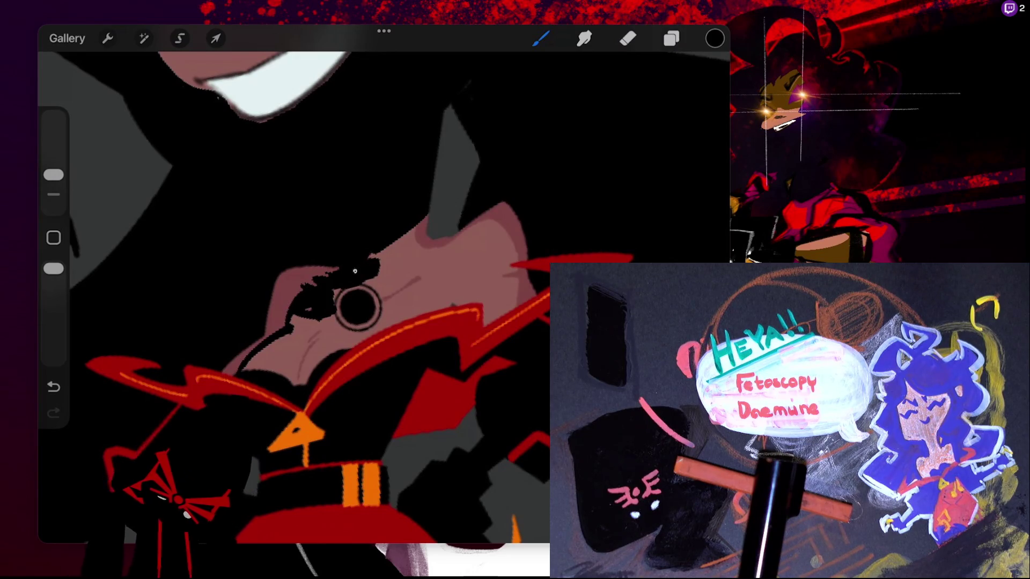
pyautogui.moveTo(378, 261)
pyautogui.mouseDown()
pyautogui.moveTo(421, 242)
pyautogui.moveTo(430, 258)
pyautogui.moveTo(411, 312)
pyautogui.mouseUp()
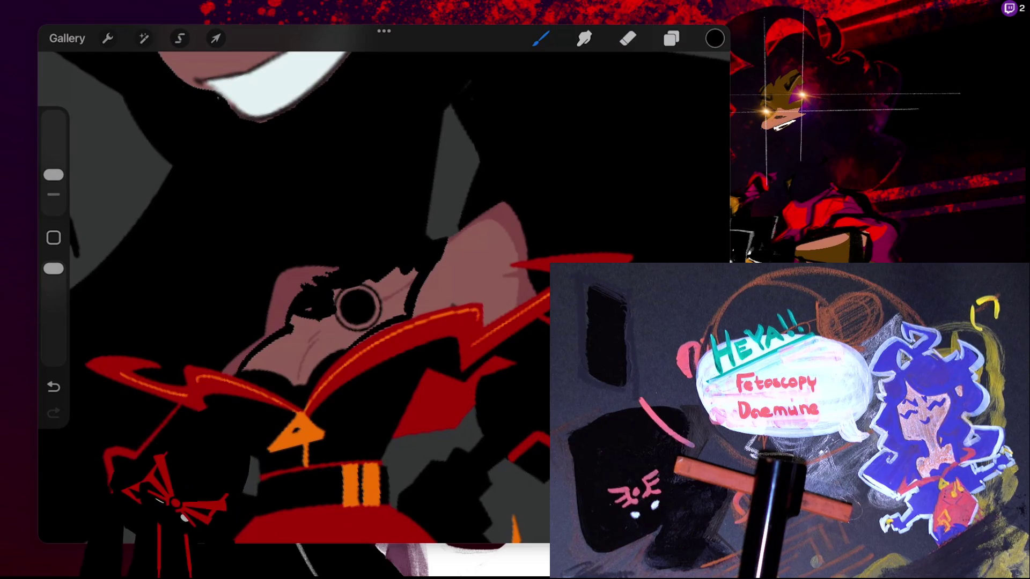
pyautogui.moveTo(433, 271); pyautogui.dragTo(445, 307)
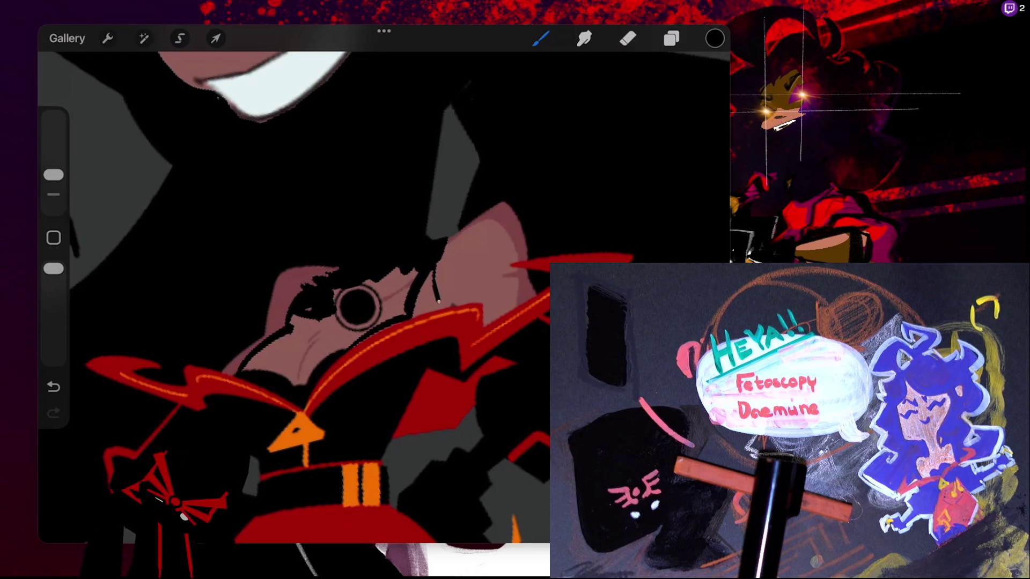
pyautogui.hotkey('ctrl', 'z')
pyautogui.scroll(5, 456, 300)
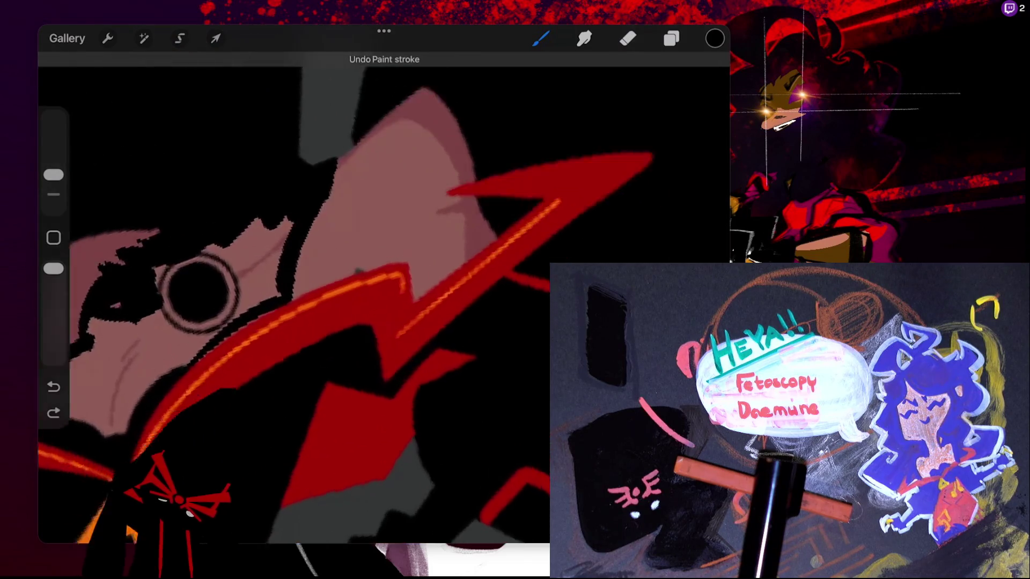
pyautogui.moveTo(315, 259); pyautogui.dragTo(193, 419)
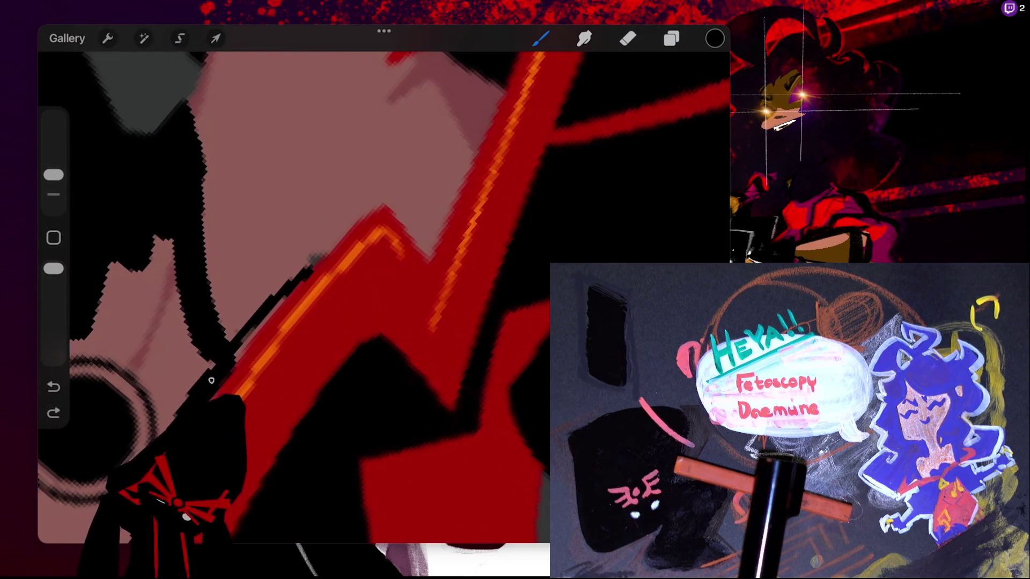
pyautogui.hotkey('ctrl', 'z')
pyautogui.hotkey('ctrl', 'shift', 'z')
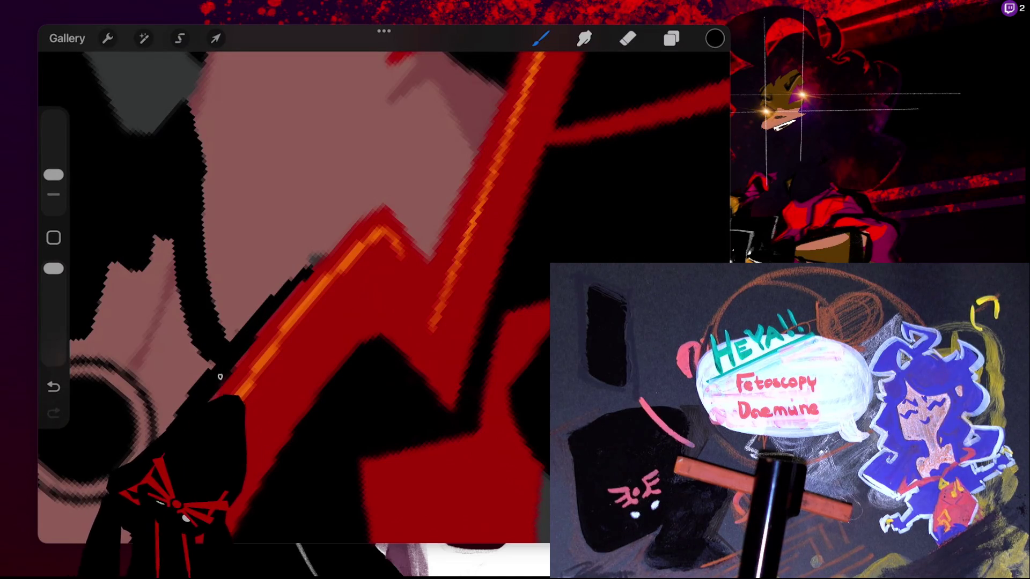
pyautogui.scroll(2, 383, 311)
pyautogui.scroll(-2, 384, 297)
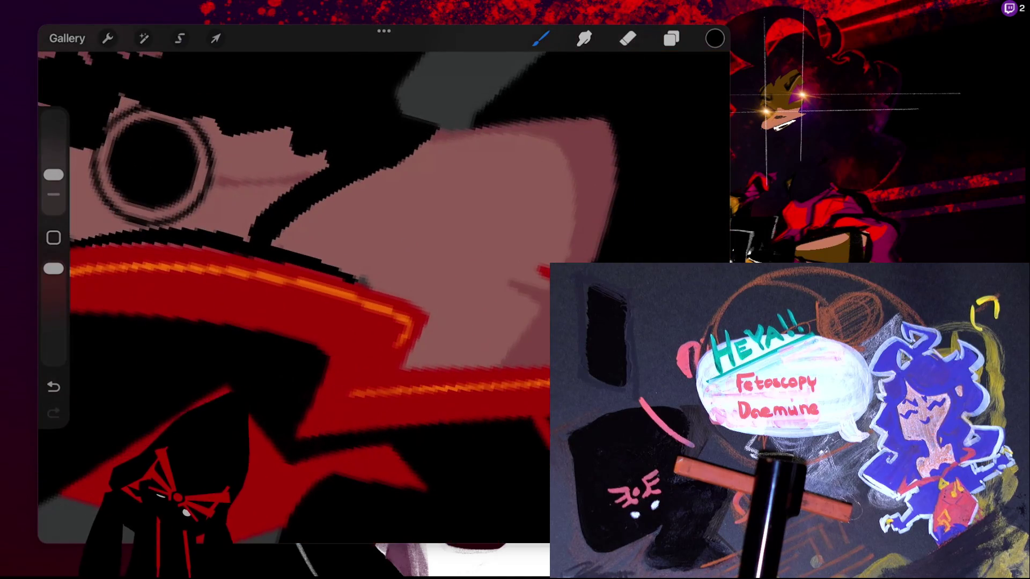
# Paint jagged black hair strands that cut into the pink skin shape's edge
pyautogui.moveTo(430, 146); pyautogui.dragTo(471, 150)
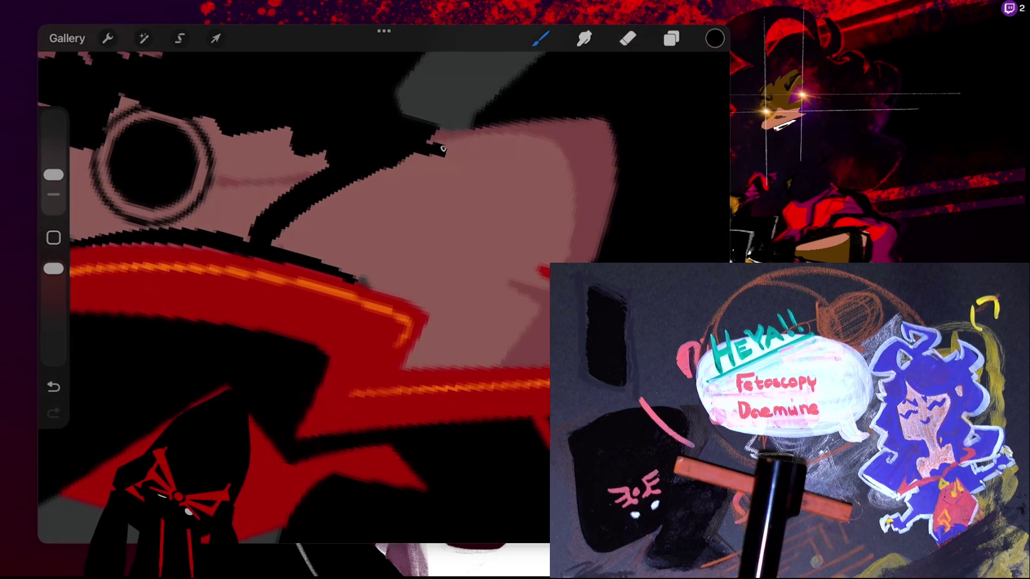
pyautogui.moveTo(372, 177); pyautogui.dragTo(455, 184)
pyautogui.moveTo(318, 202)
pyautogui.mouseDown()
pyautogui.moveTo(377, 194)
pyautogui.moveTo(428, 203)
pyautogui.mouseUp()
pyautogui.moveTo(364, 220); pyautogui.dragTo(292, 215)
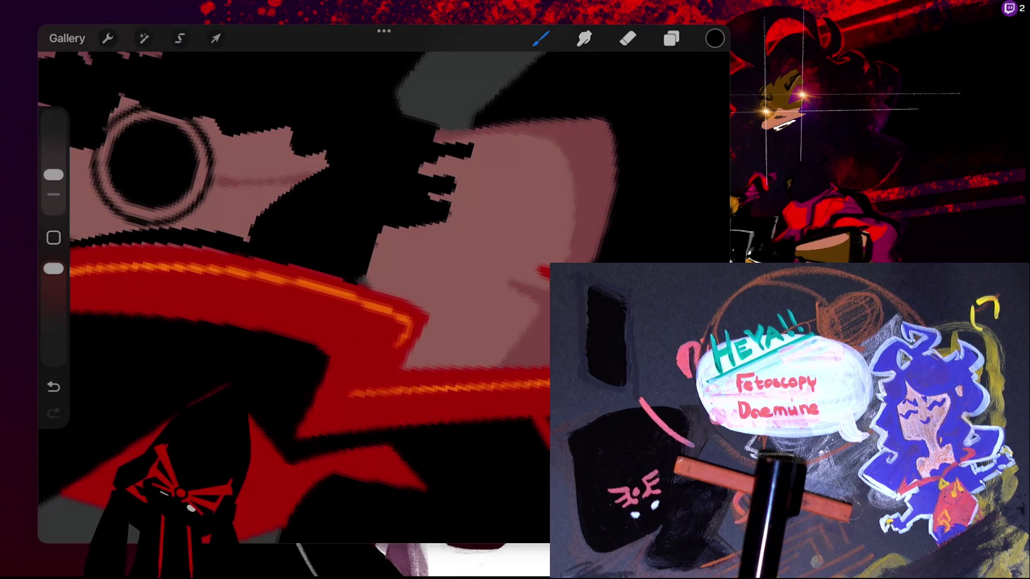
pyautogui.scroll(-5, 384, 298)
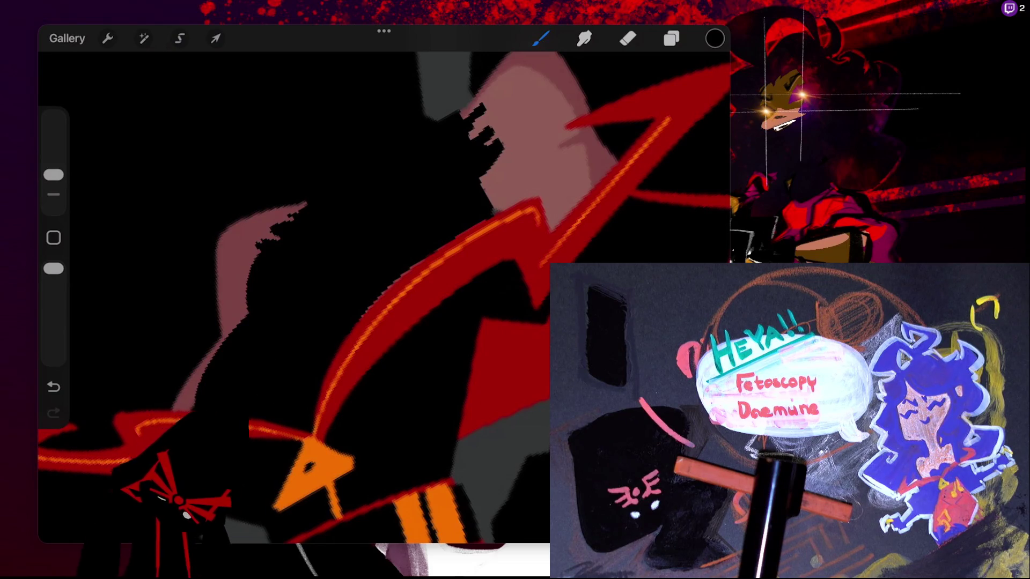
pyautogui.moveTo(251, 243); pyautogui.dragTo(283, 244)
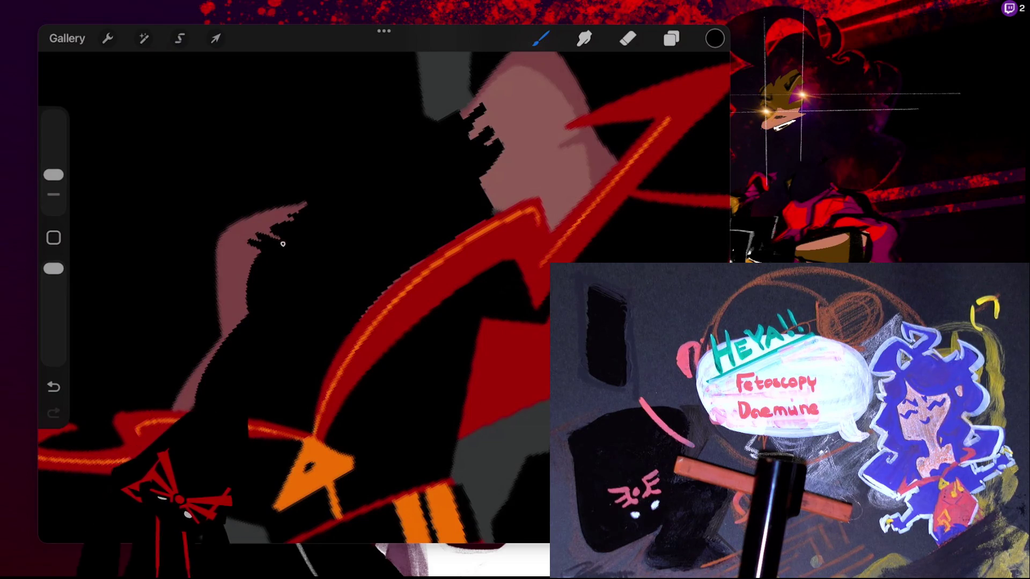
pyautogui.moveTo(271, 224)
pyautogui.mouseDown()
pyautogui.moveTo(287, 211)
pyautogui.moveTo(280, 222)
pyautogui.mouseUp()
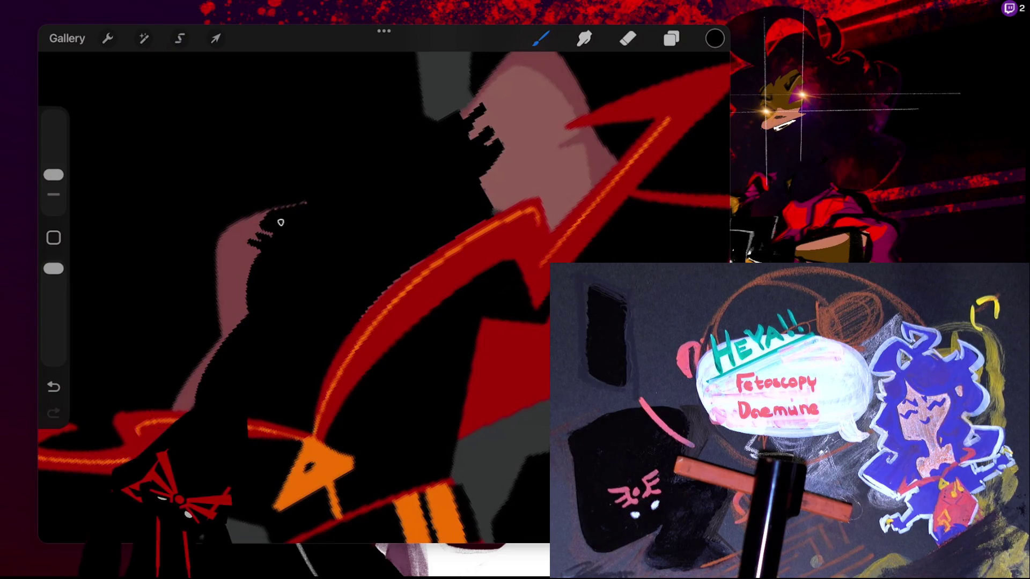
pyautogui.scroll(-3, 384, 298)
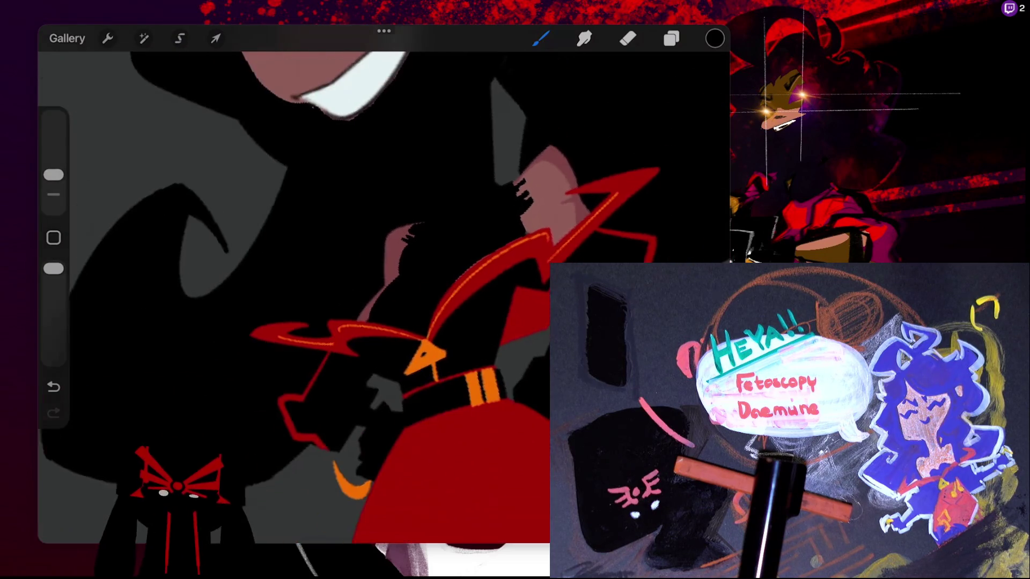
# Paint more black hair over the pink shape and a large black shape over the right eye
pyautogui.scroll(-3, 384, 298)
pyautogui.scroll(3, 384, 297)
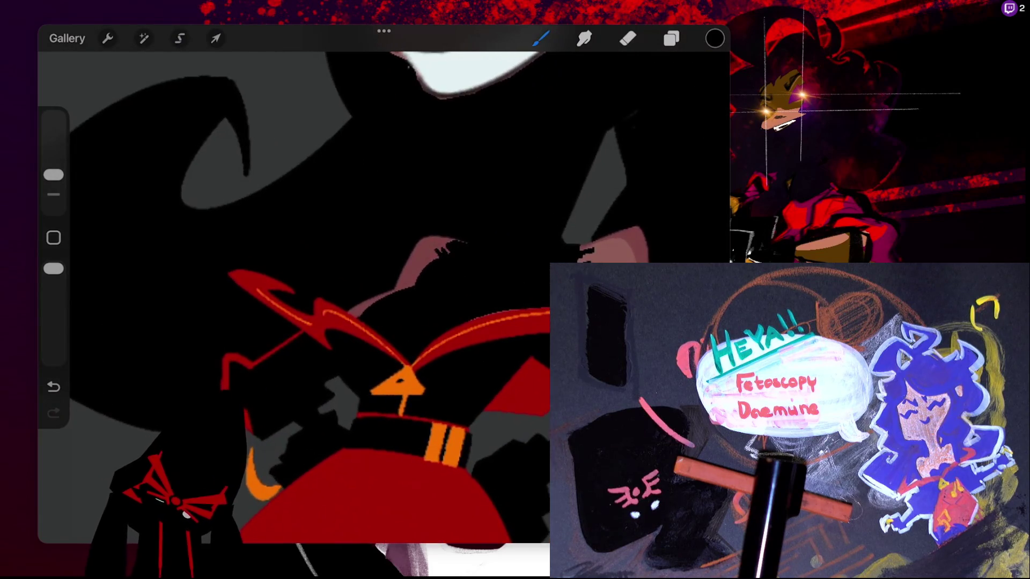
pyautogui.moveTo(491, 252); pyautogui.dragTo(444, 248)
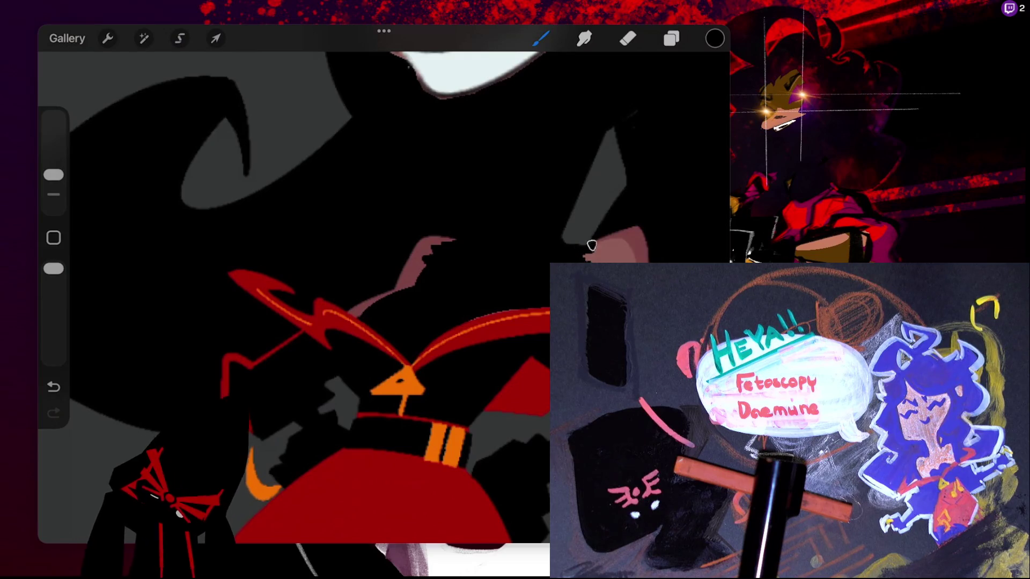
pyautogui.scroll(-5, 322, 295)
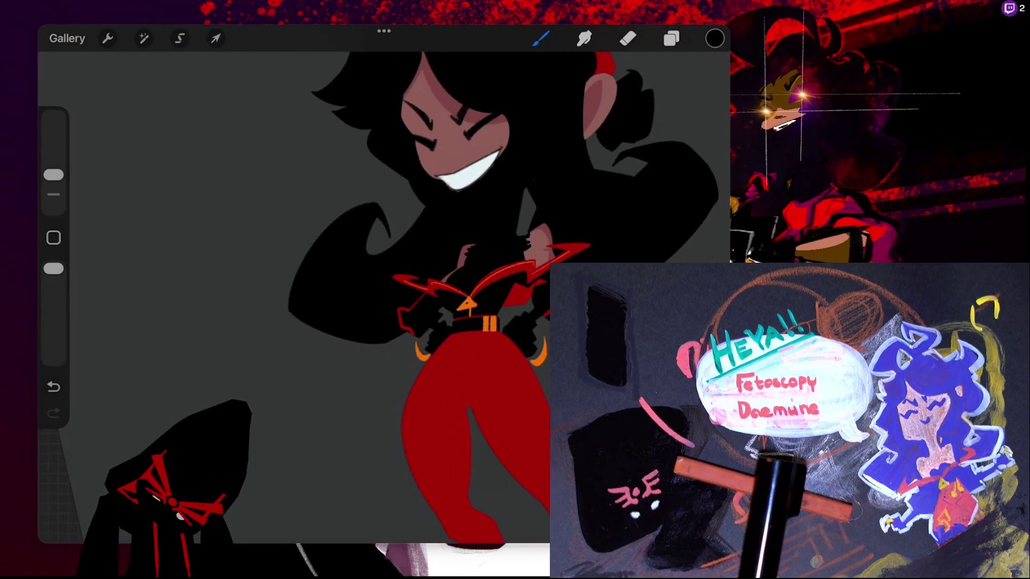
pyautogui.scroll(3, 418, 268)
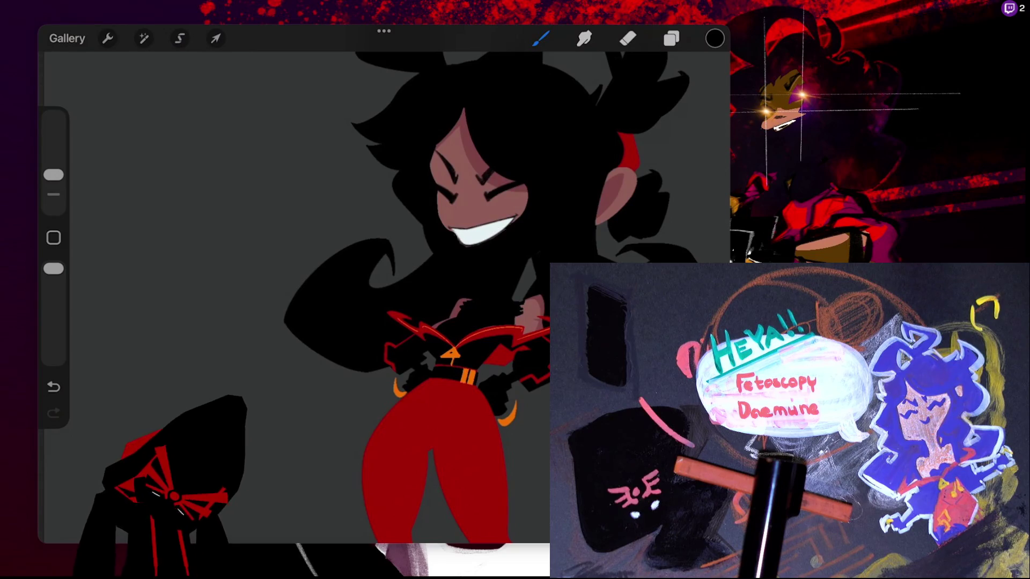
pyautogui.scroll(3, 321, 295)
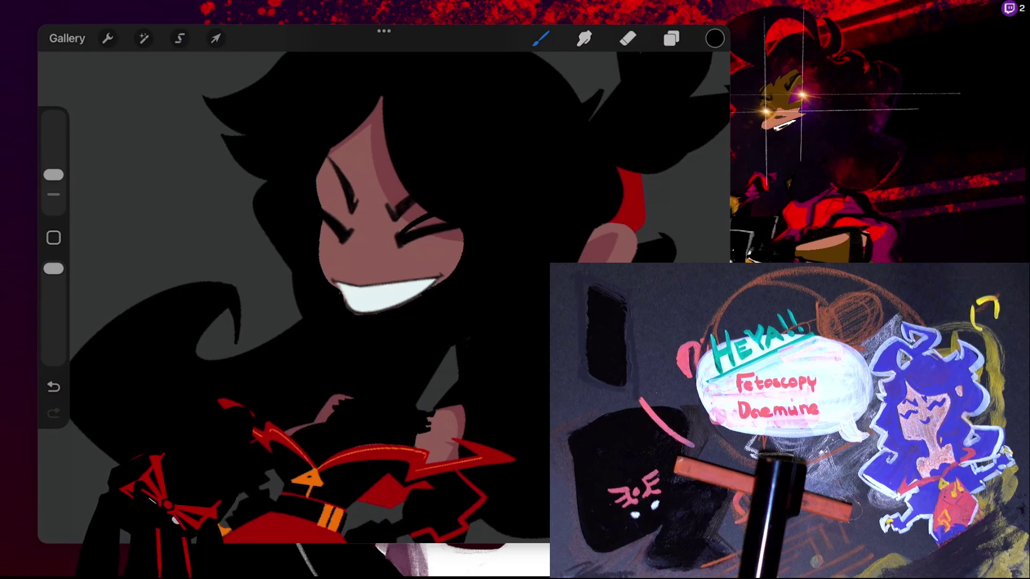
pyautogui.moveTo(400, 241); pyautogui.dragTo(458, 242)
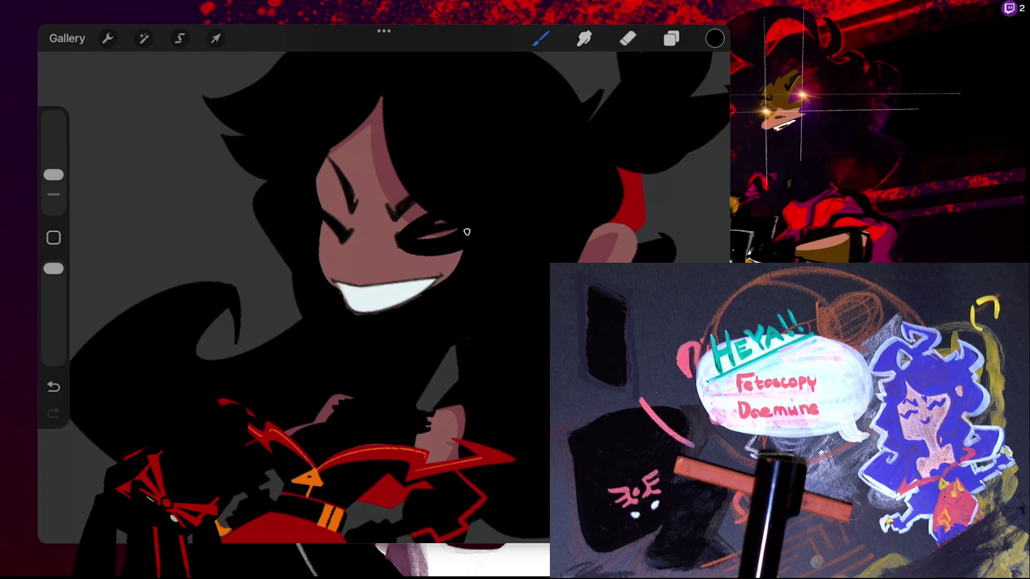
pyautogui.scroll(3, 384, 268)
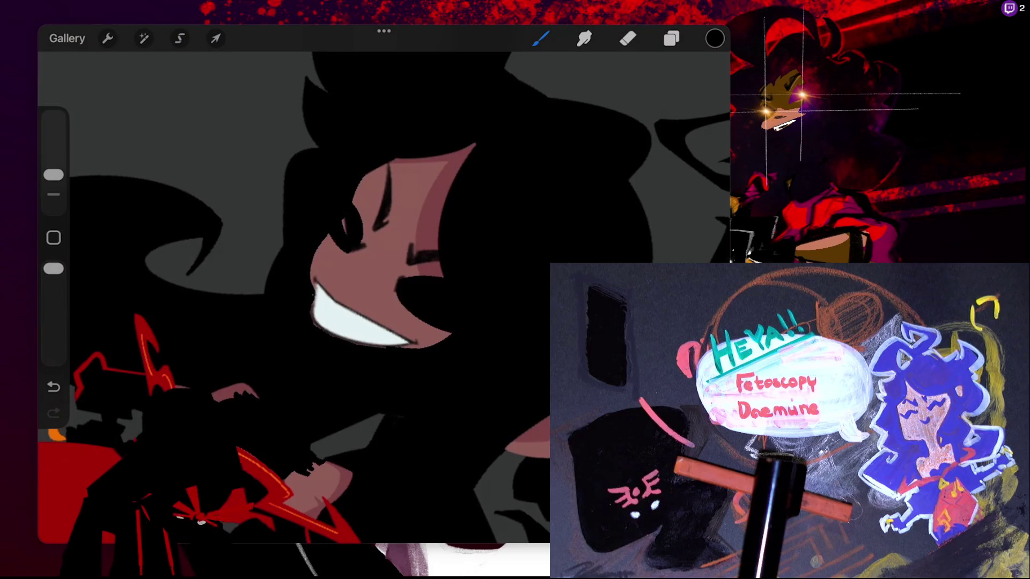
pyautogui.scroll(-3, 384, 297)
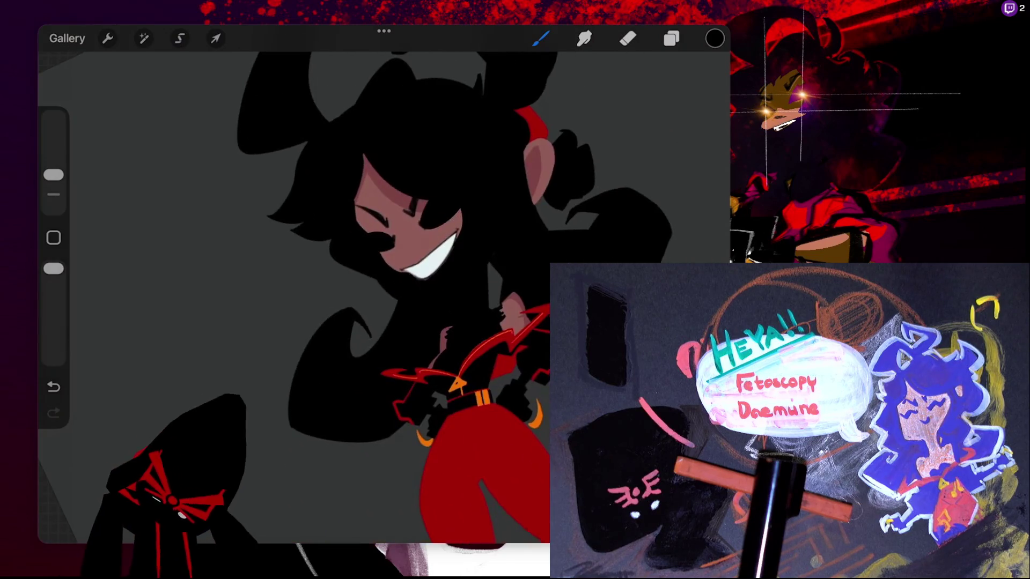
pyautogui.scroll(3, 322, 241)
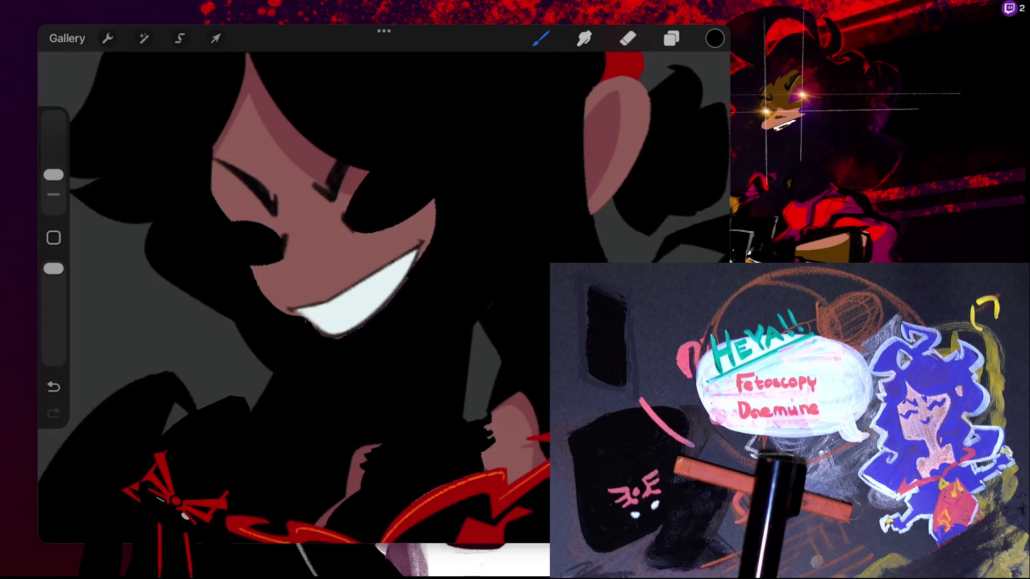
pyautogui.scroll(3, 359, 182)
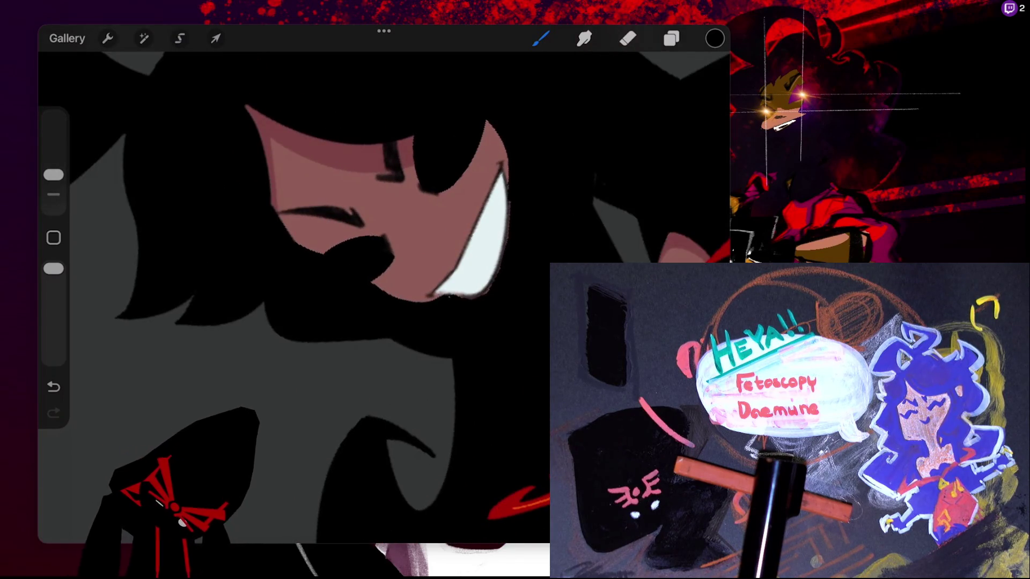
pyautogui.scroll(3, 343, 215)
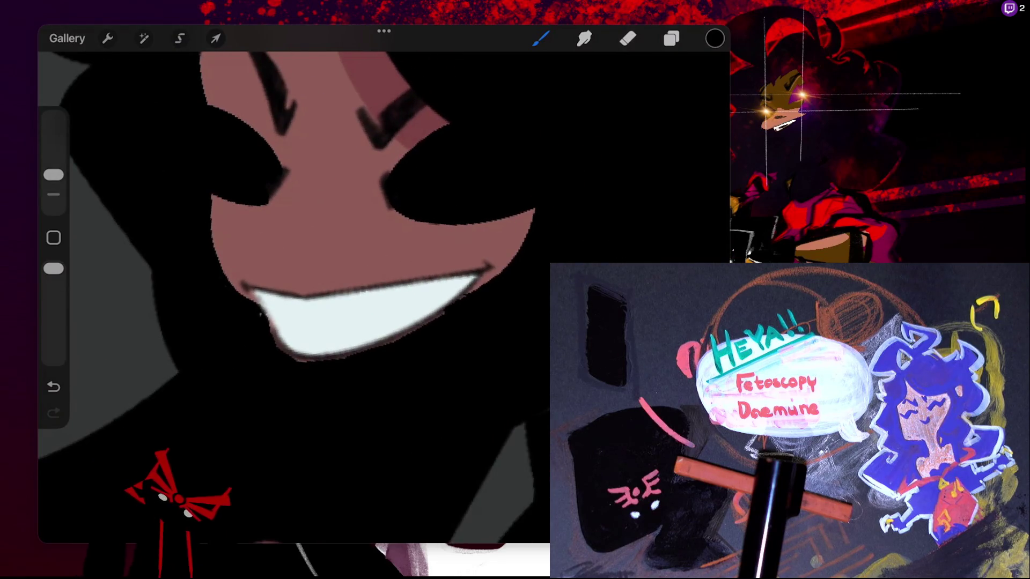
# Choose the pinkish-brown skin tone from the colour history and open the layer list
pyautogui.click(714, 38)
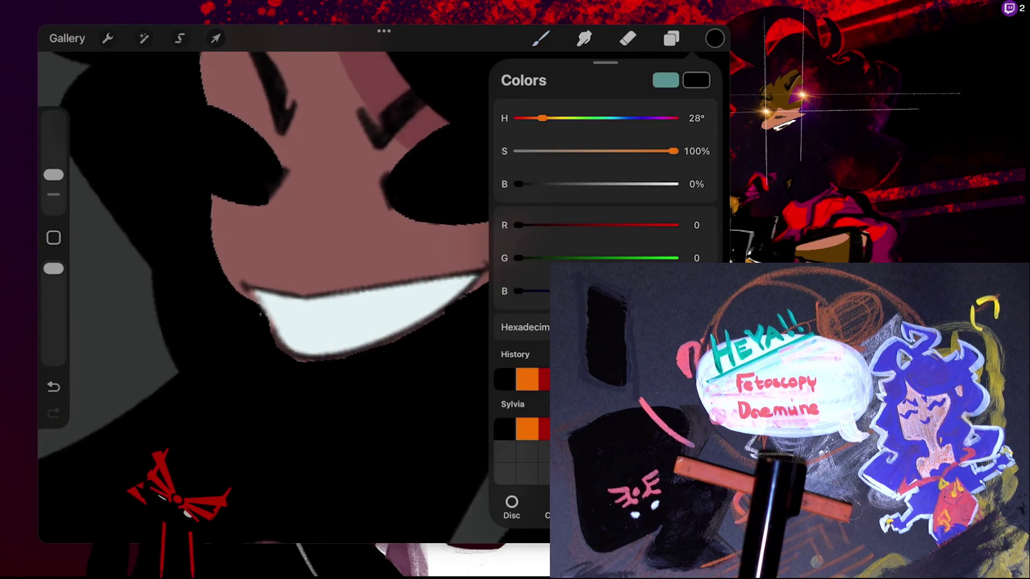
pyautogui.click(590, 429)
pyautogui.click(714, 38)
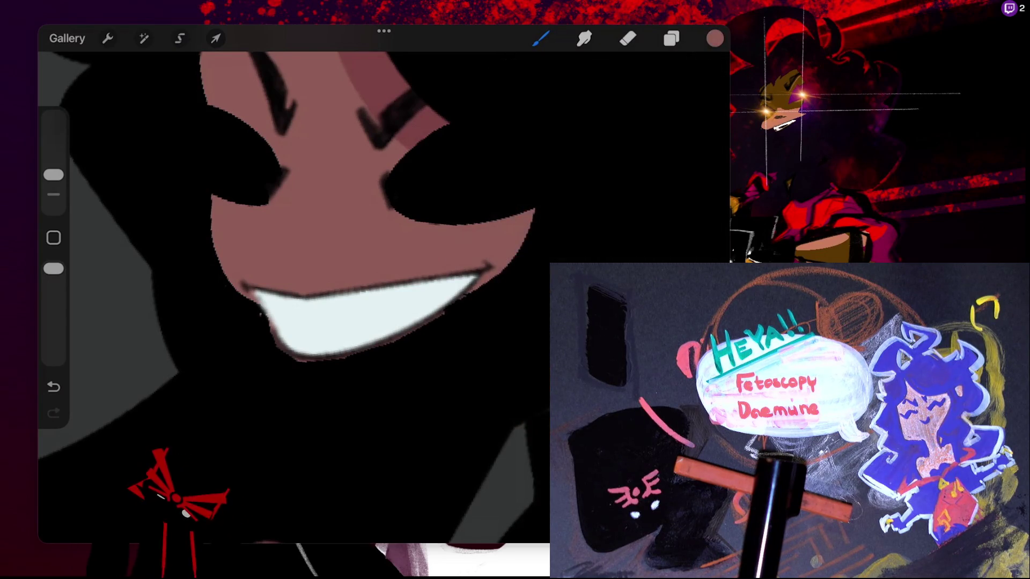
pyautogui.click(671, 38)
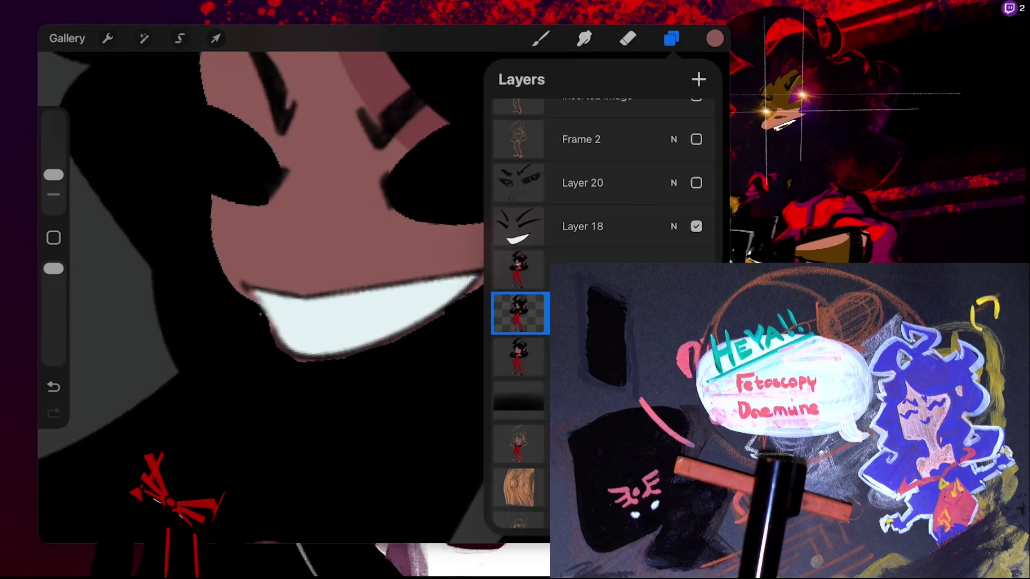
pyautogui.click(696, 269)
# Duplicate Layer 18's eyebrows and teeth and merge the copy into the character layer below
pyautogui.click(696, 269)
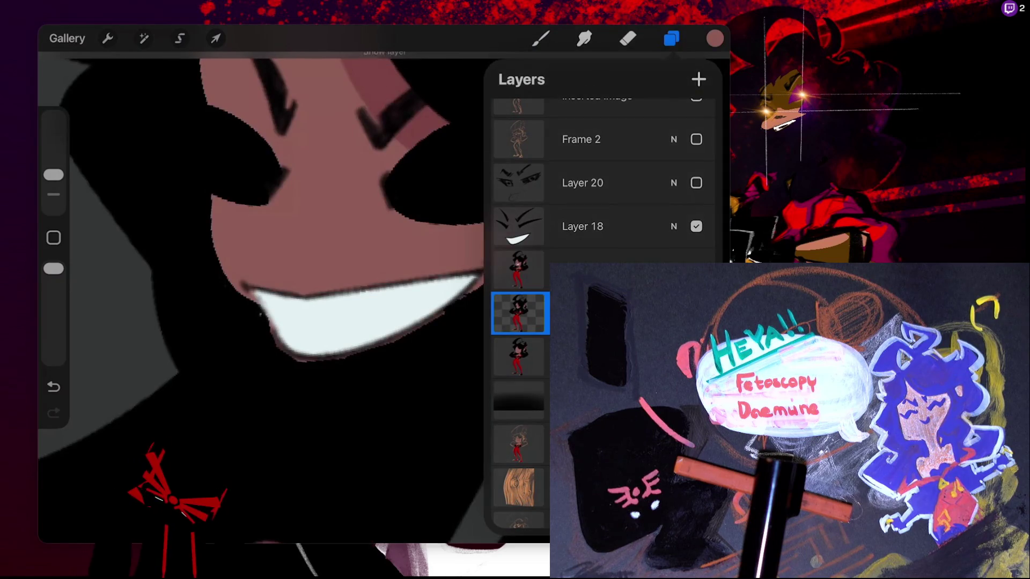
pyautogui.click(696, 226)
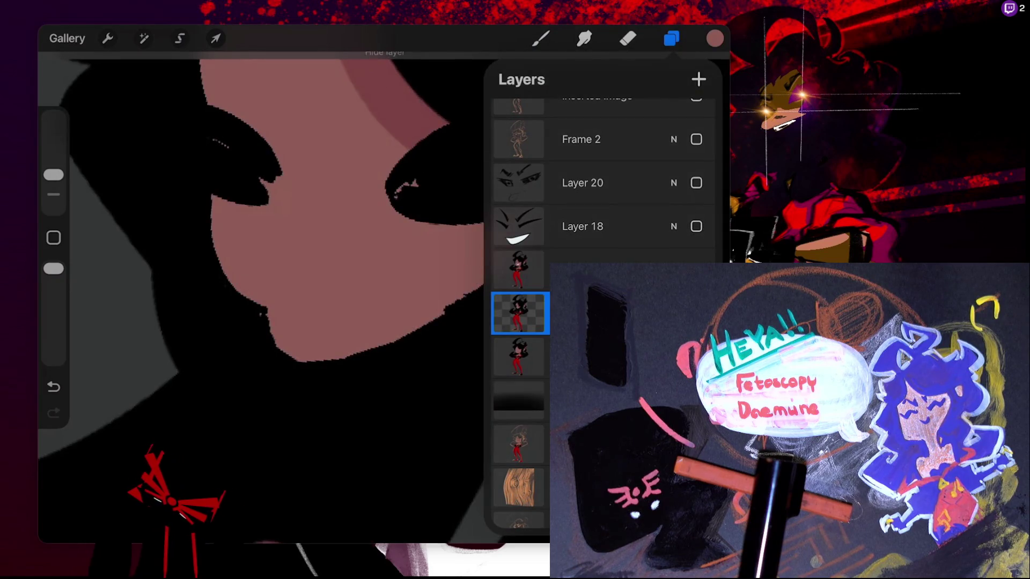
pyautogui.click(696, 226)
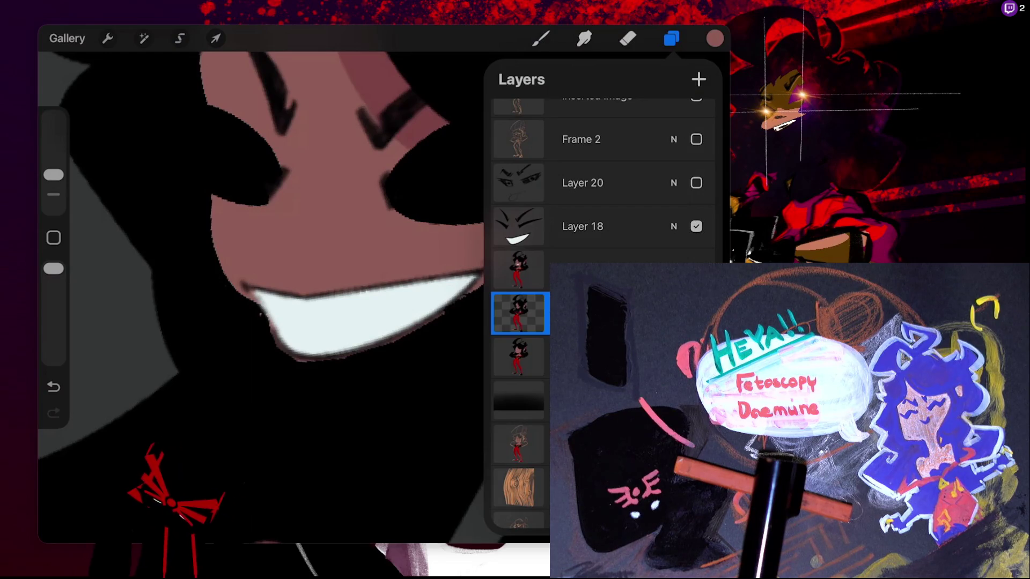
pyautogui.click(636, 227)
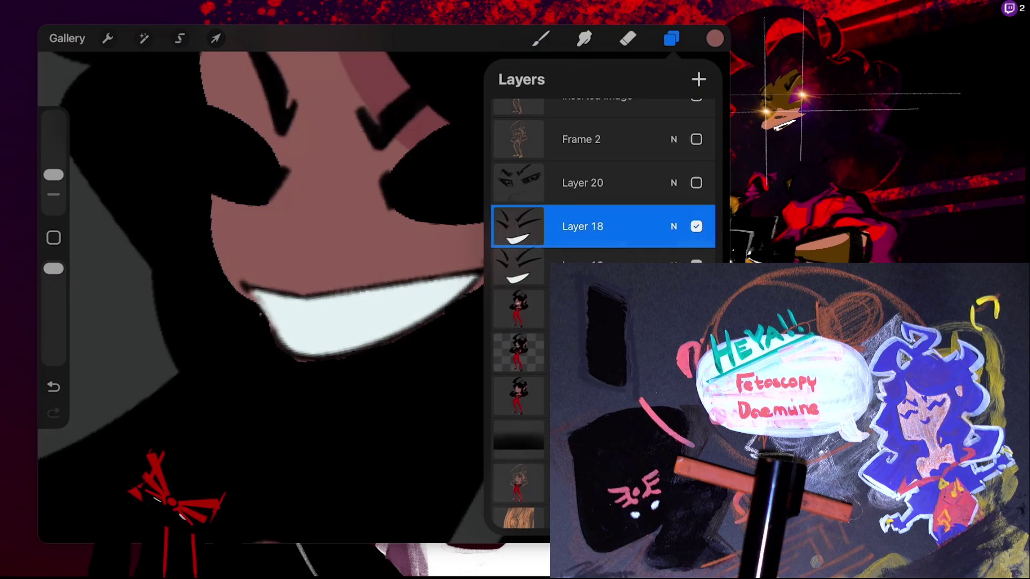
pyautogui.moveTo(590, 227)
pyautogui.mouseDown()
pyautogui.moveTo(633, 239)
pyautogui.moveTo(536, 279)
pyautogui.moveTo(524, 312)
pyautogui.moveTo(520, 269)
pyautogui.moveTo(520, 313)
pyautogui.mouseUp()
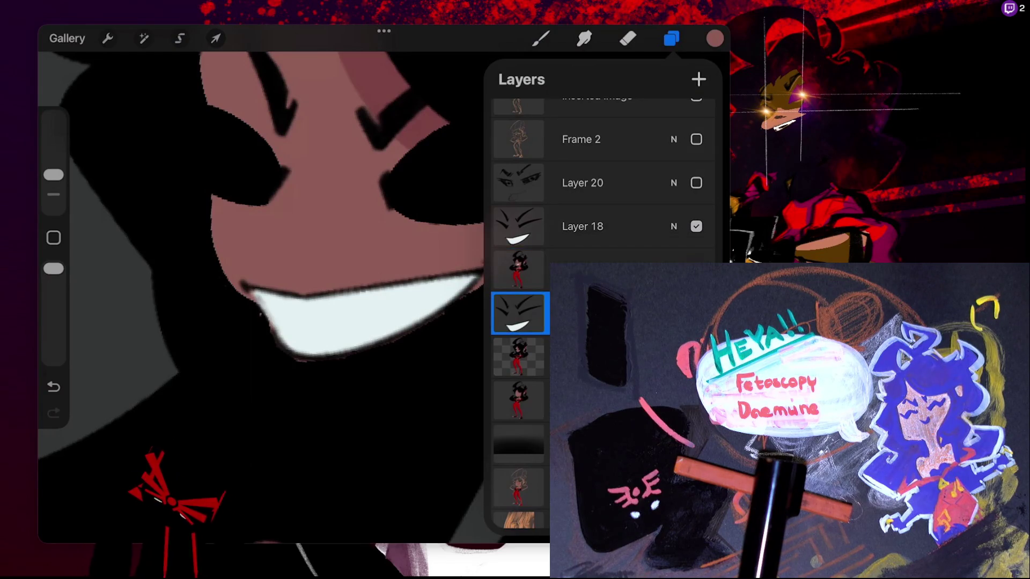
pyautogui.click(521, 313)
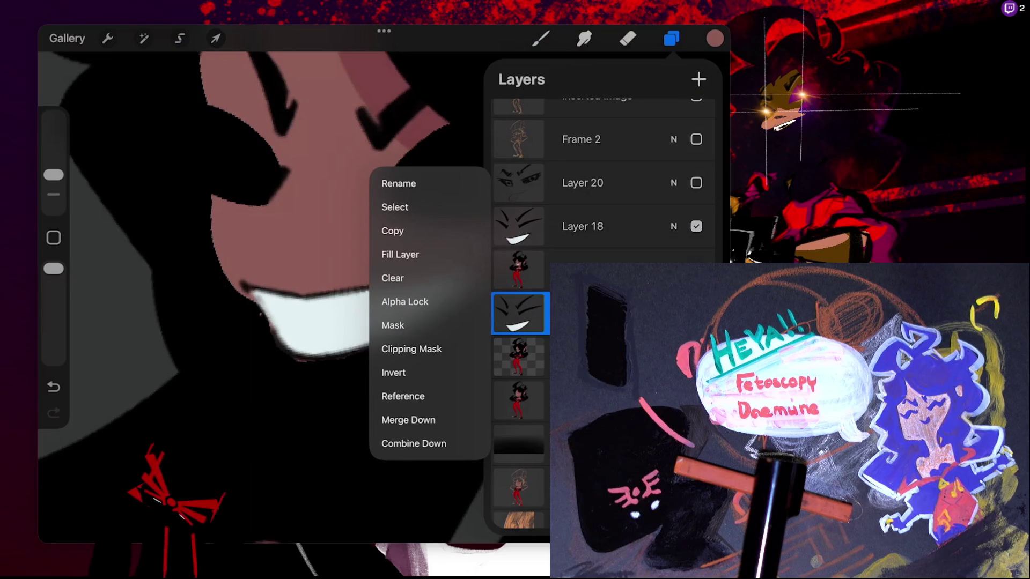
pyautogui.click(408, 420)
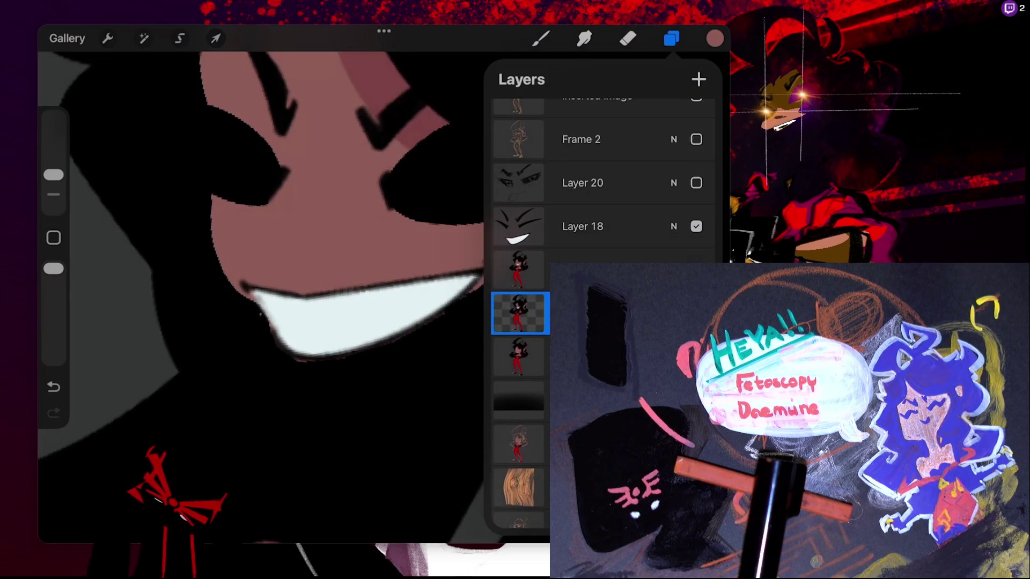
# Return to painting, undo the stroke near the mouth, and switch the colour to black
pyautogui.press('b')
pyautogui.hotkey('ctrl', 'z')
pyautogui.click(714, 38)
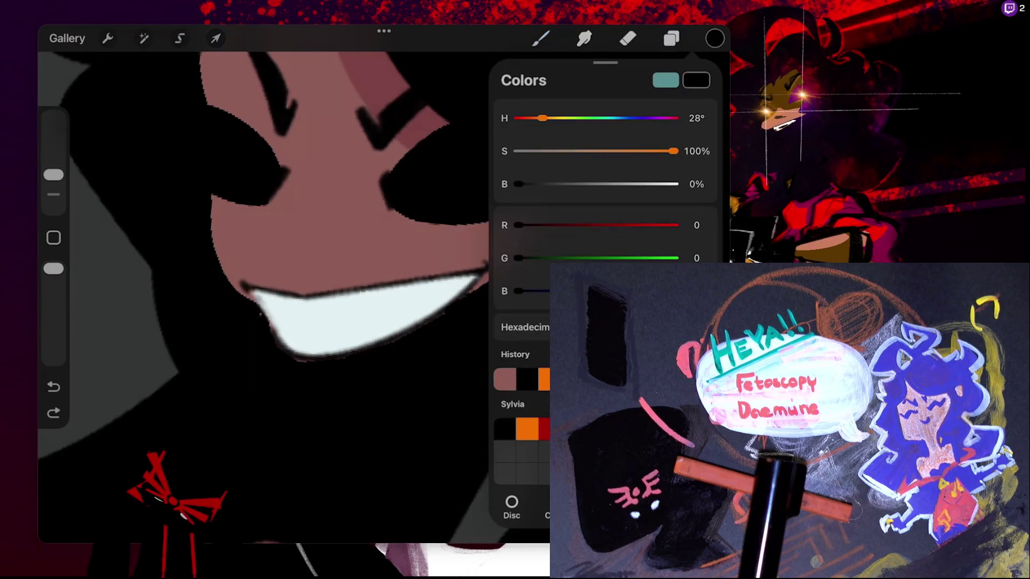
# Set the skin-tone colour, hide Layer 18's eyebrows and teeth, and keep the Syrup 1 brush
pyautogui.click(714, 38)
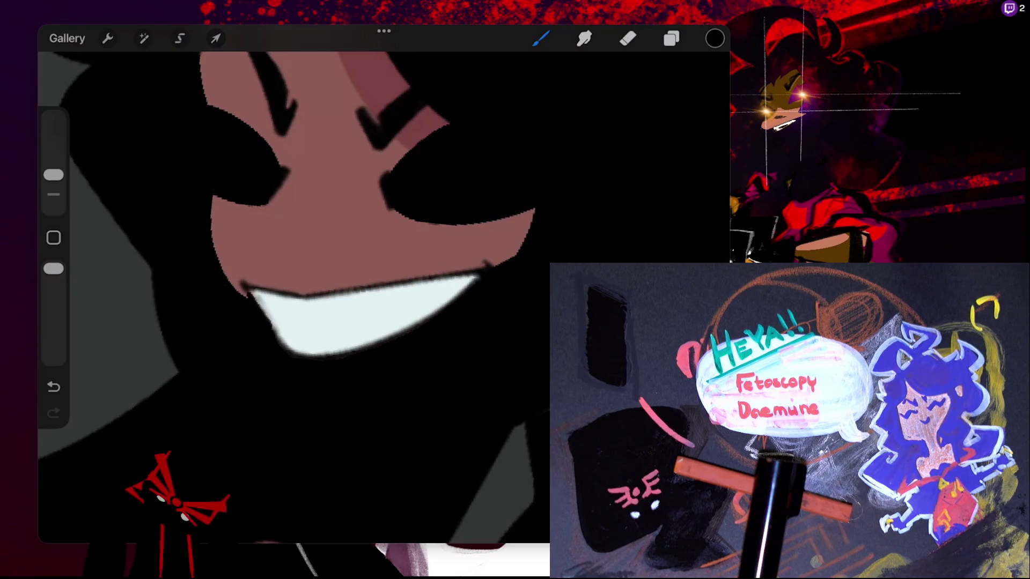
pyautogui.click(714, 38)
pyautogui.click(527, 380)
pyautogui.click(715, 38)
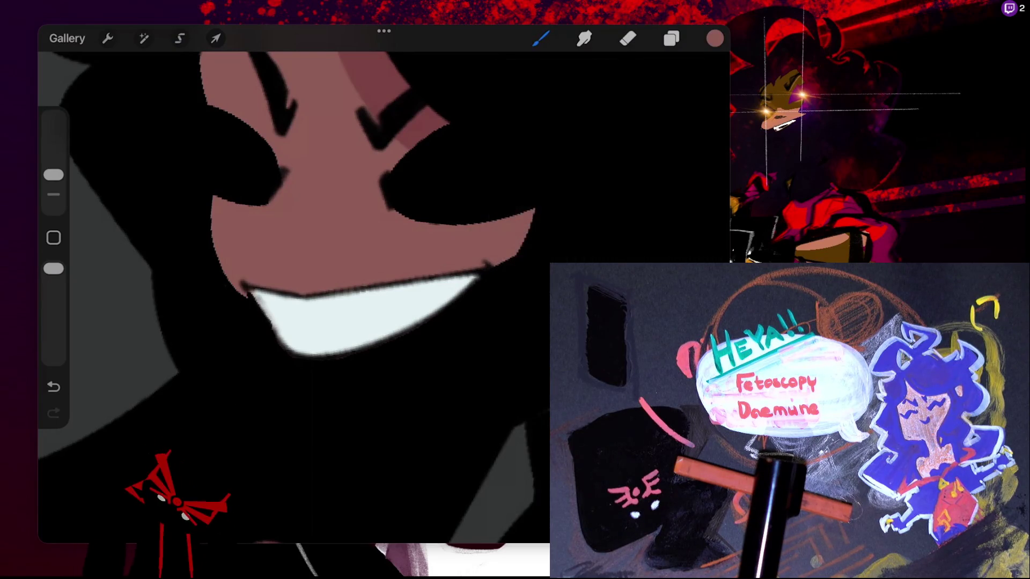
pyautogui.click(671, 38)
pyautogui.click(696, 227)
pyautogui.click(671, 38)
pyautogui.click(671, 38)
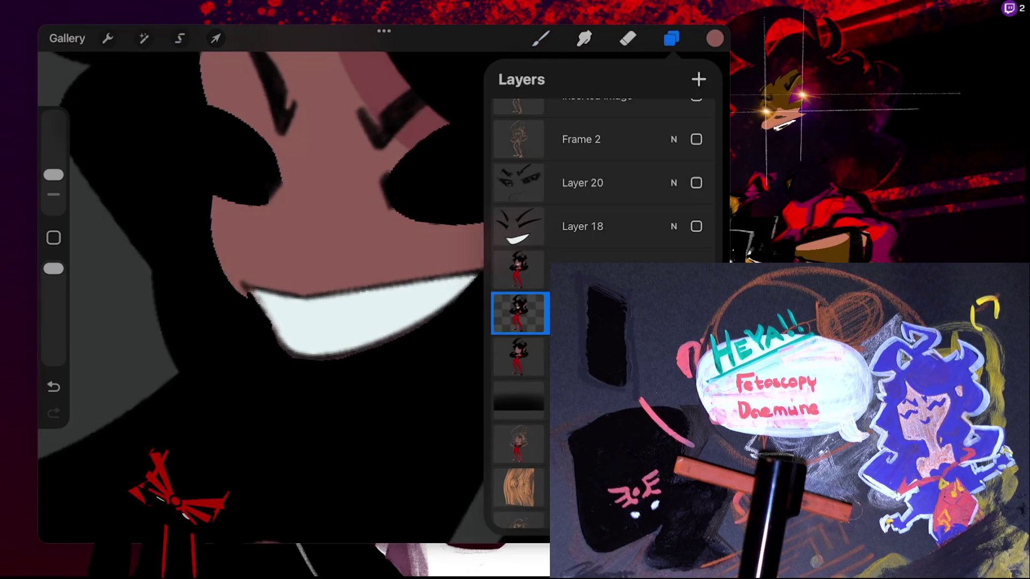
pyautogui.click(540, 38)
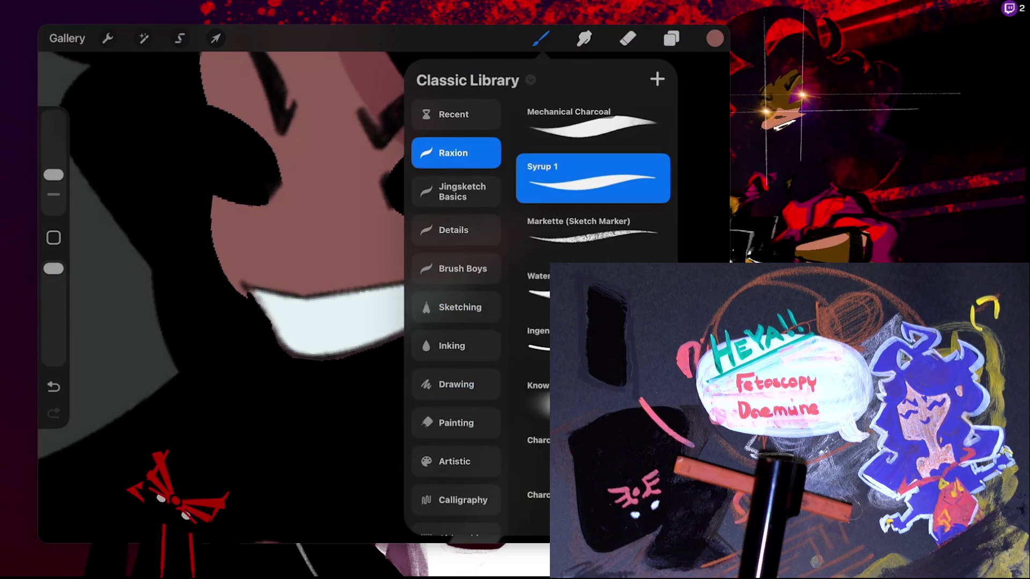
pyautogui.click(541, 38)
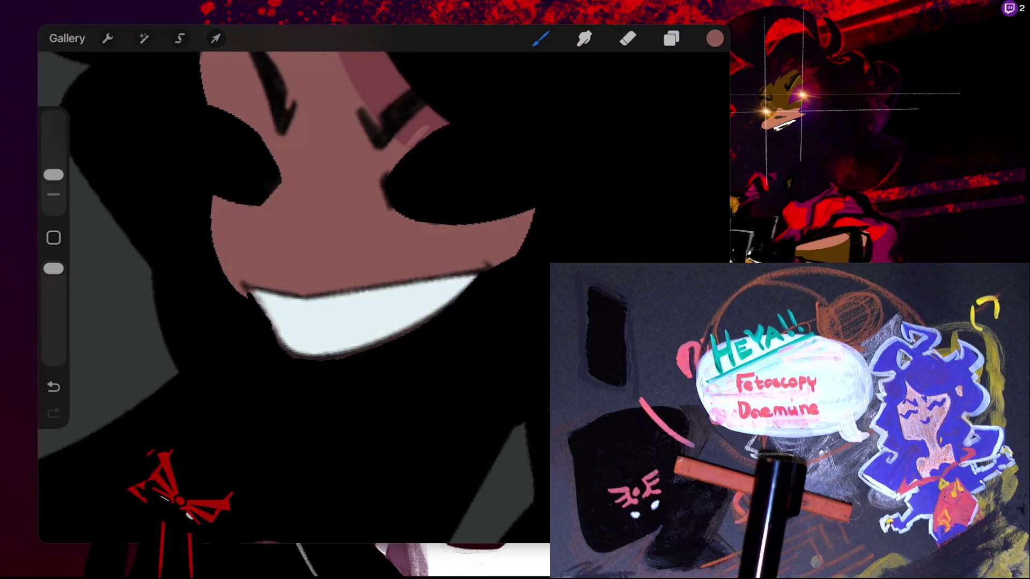
# Switch to black and fill out the right eye's edges, undoing stray strokes
pyautogui.hotkey('ctrl', 'z')
pyautogui.moveTo(396, 166); pyautogui.dragTo(381, 189)
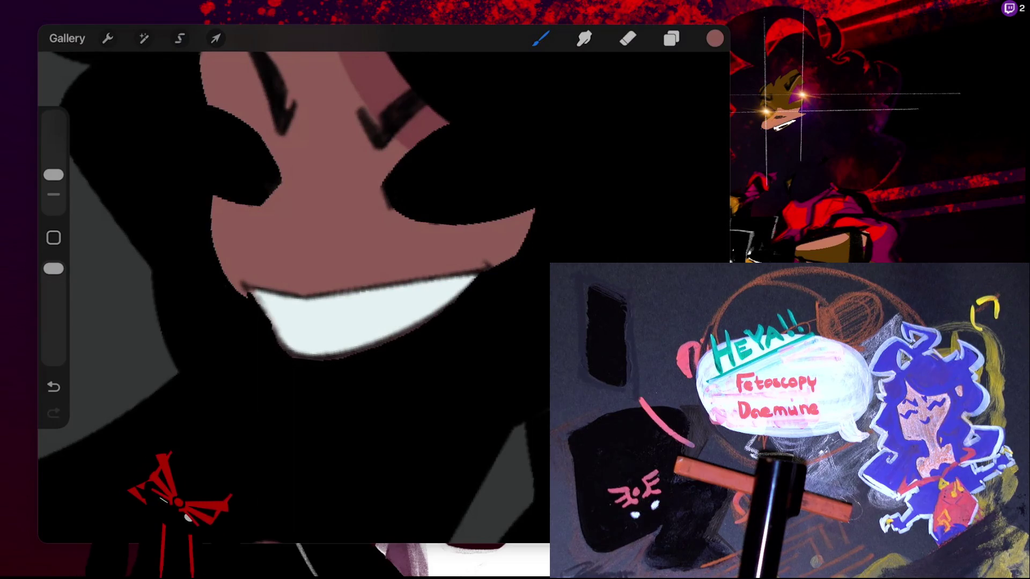
pyautogui.click(714, 38)
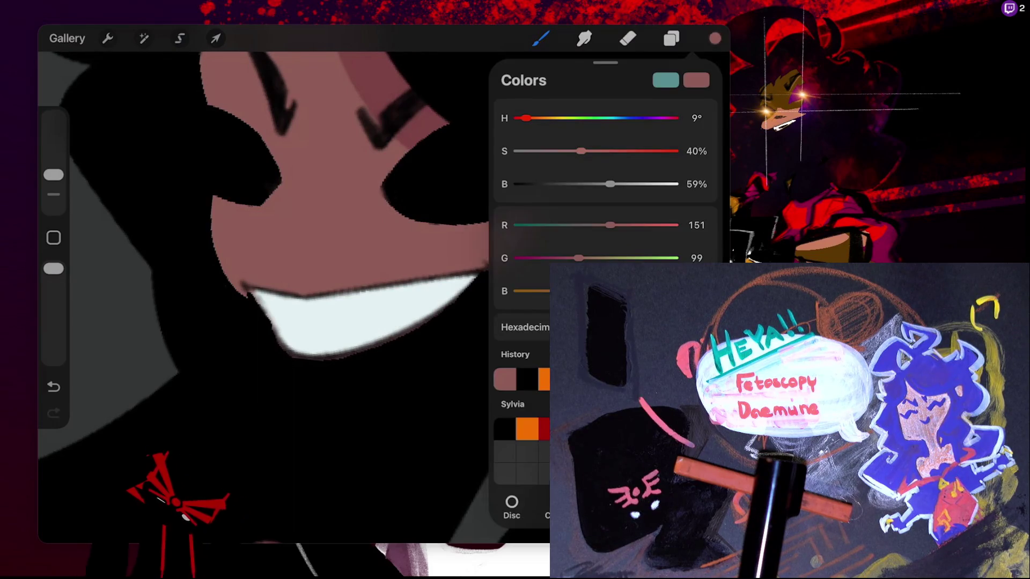
pyautogui.click(527, 379)
pyautogui.click(715, 38)
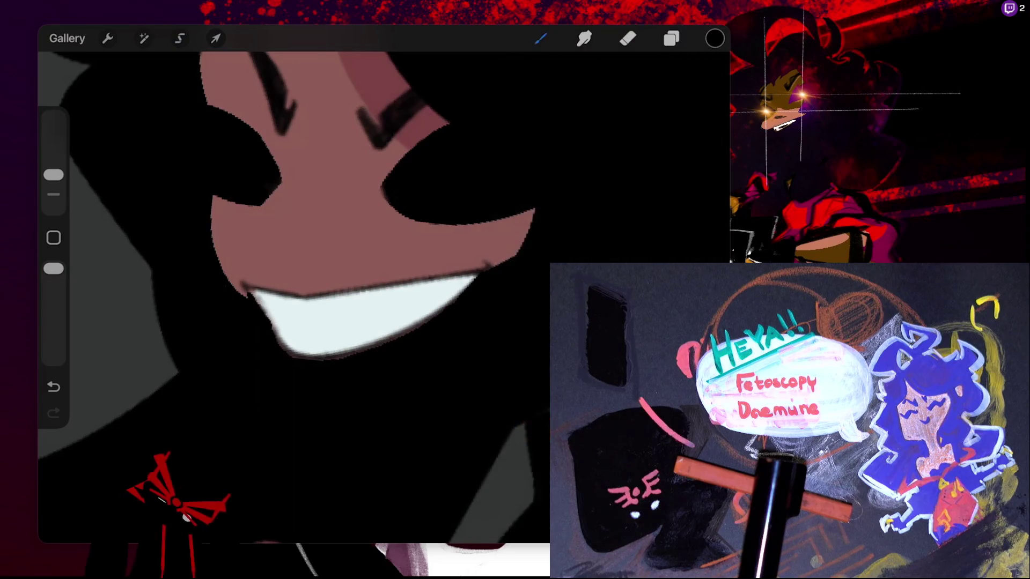
pyautogui.hotkey('ctrl', 'z')
pyautogui.moveTo(382, 188); pyautogui.dragTo(403, 212)
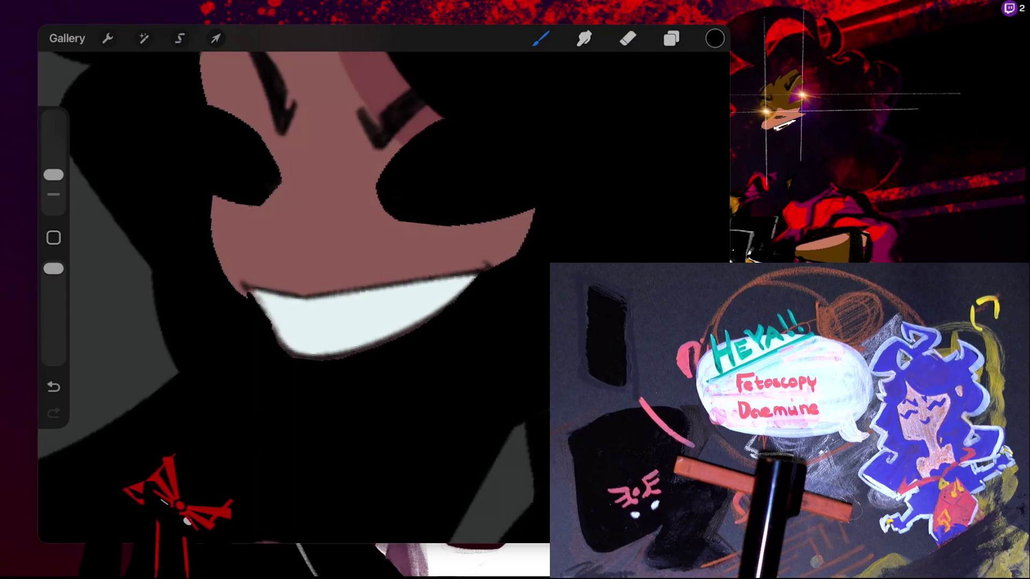
pyautogui.hotkey('ctrl', 'z')
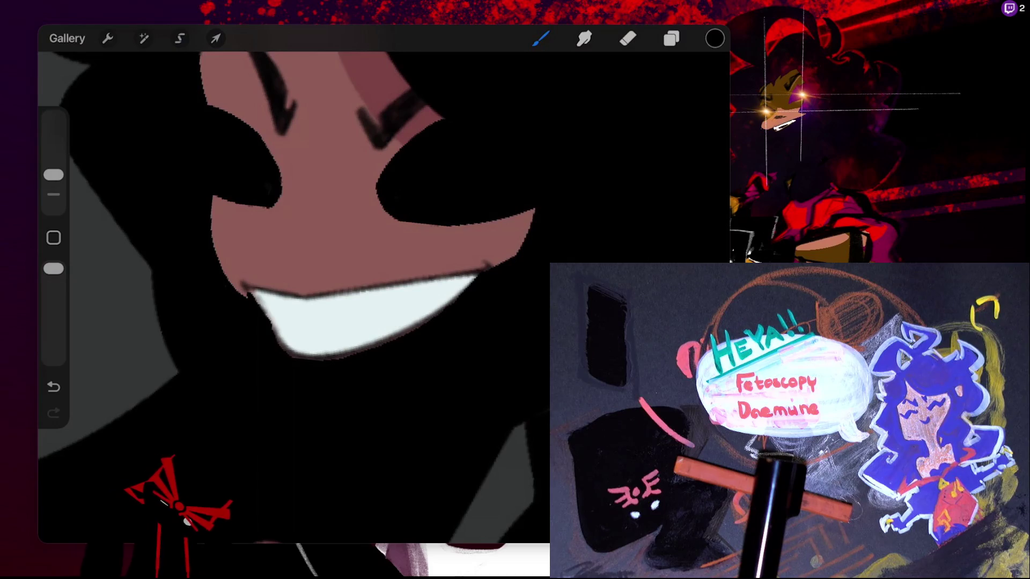
pyautogui.hotkey('ctrl', 'z')
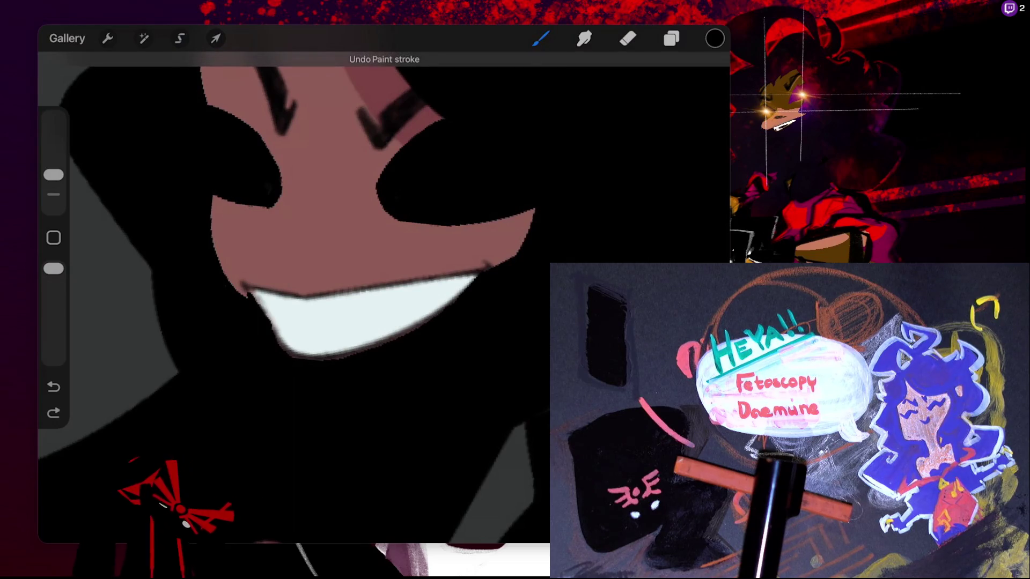
pyautogui.hotkey('ctrl', '0')
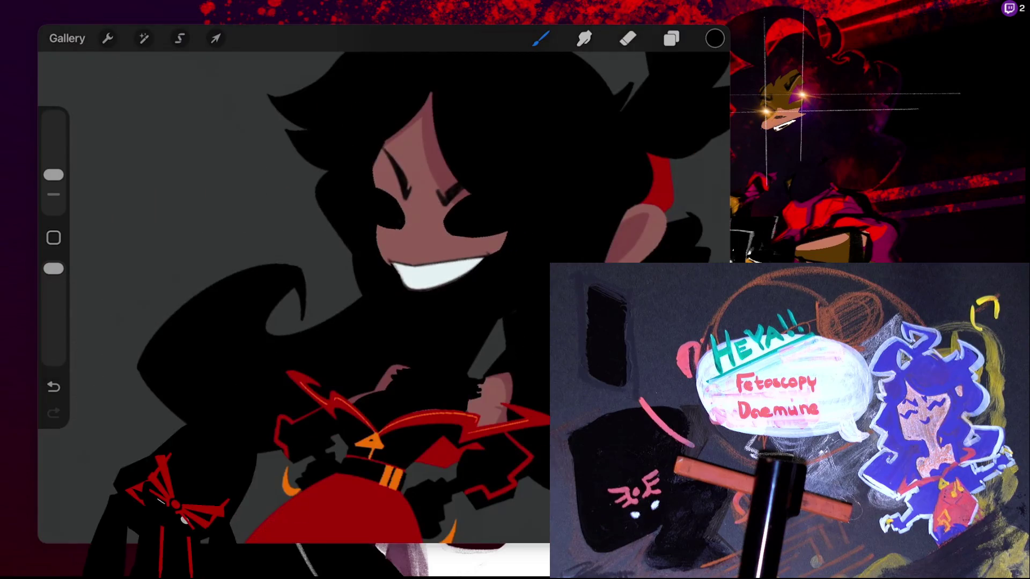
# Choose orange as the painting colour for the irises
pyautogui.scroll(5, 321, 241)
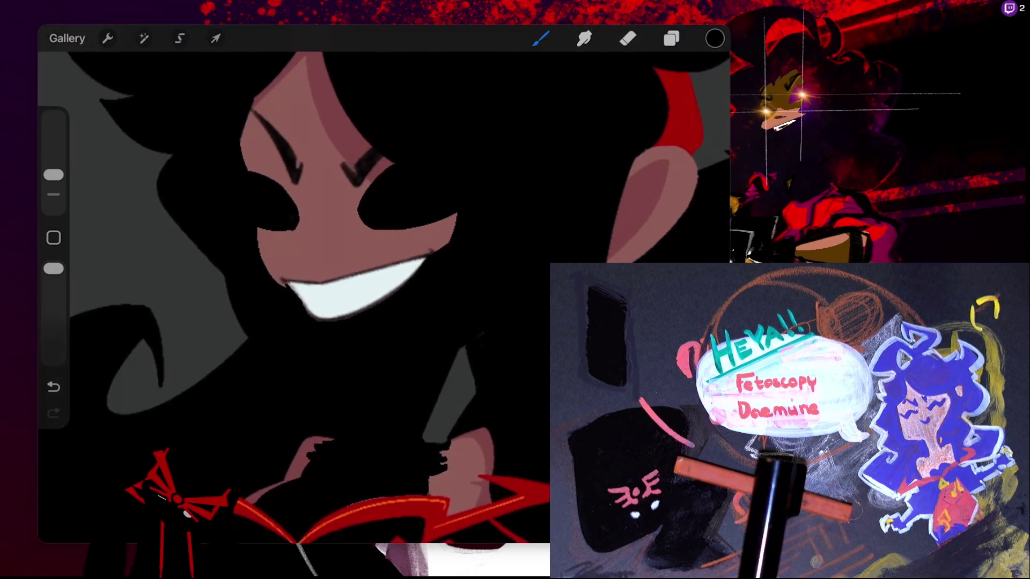
pyautogui.hotkey('ctrl', 'z')
pyautogui.hotkey('ctrl', 'shift', 'z')
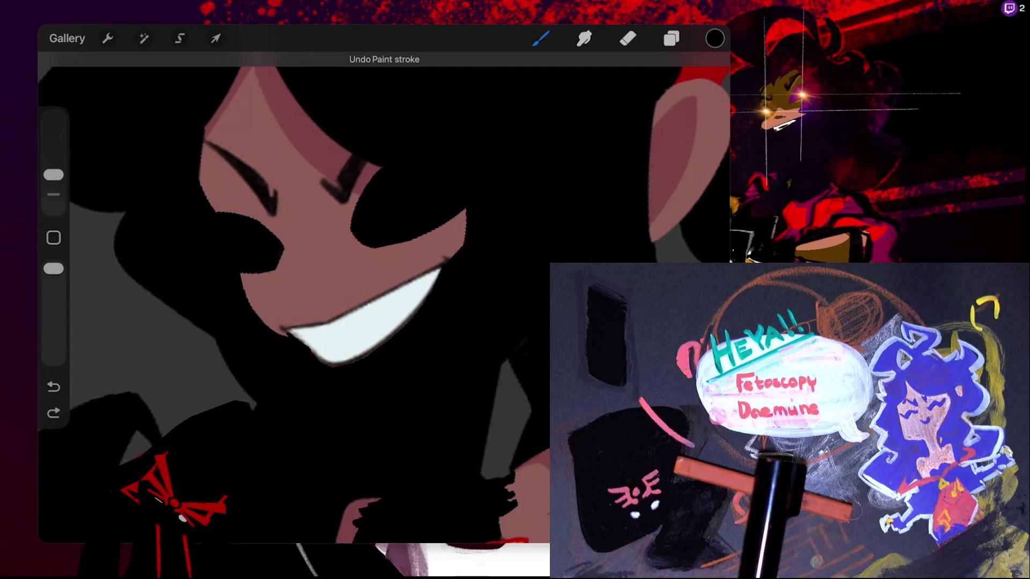
pyautogui.click(714, 38)
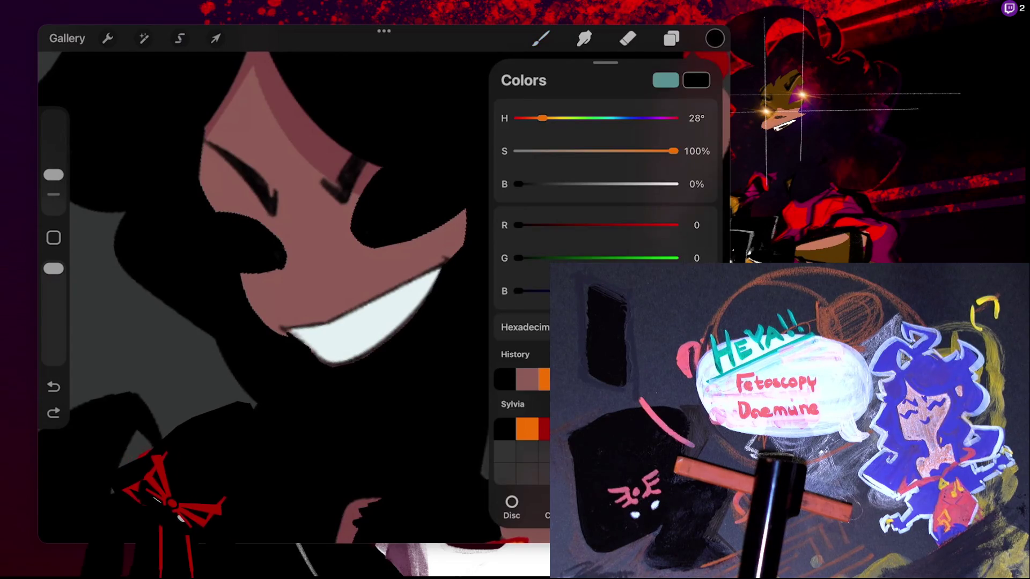
pyautogui.press('b')
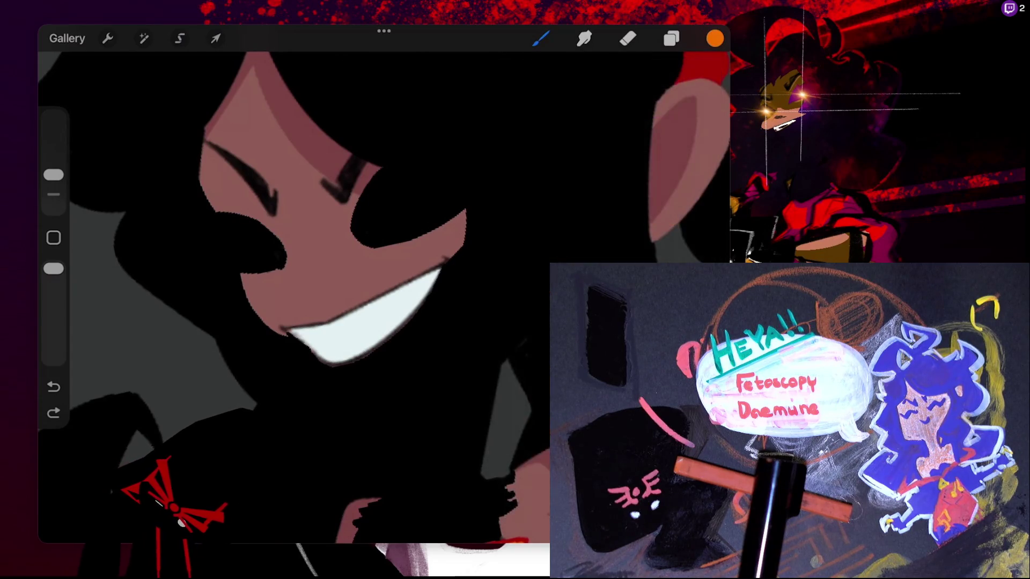
# Try orange strokes on both eyes, undo them, and switch to the Selection tool
pyautogui.moveTo(375, 175)
pyautogui.mouseDown()
pyautogui.moveTo(382, 205)
pyautogui.moveTo(416, 244)
pyautogui.mouseUp()
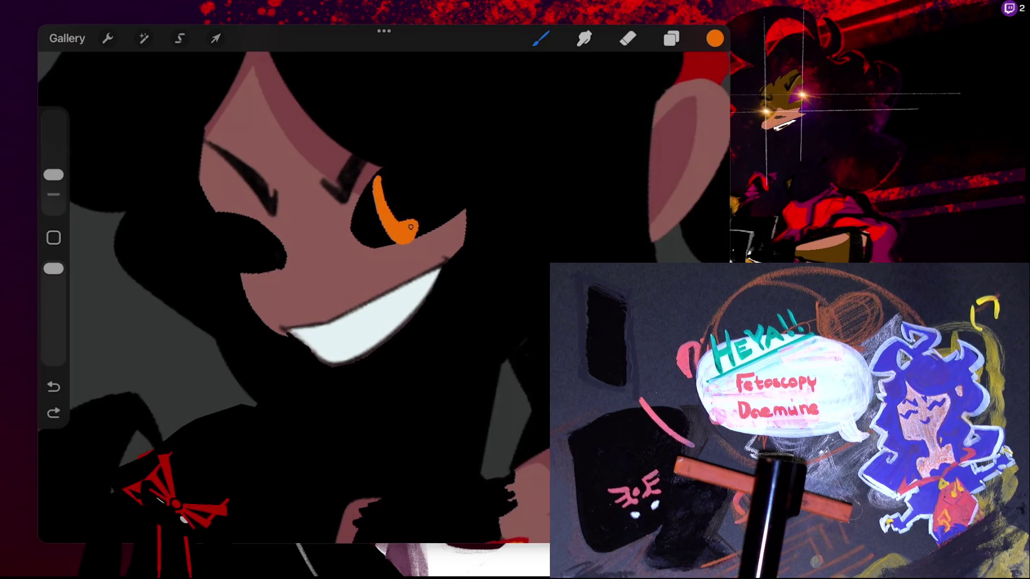
pyautogui.hotkey('ctrl', 'z')
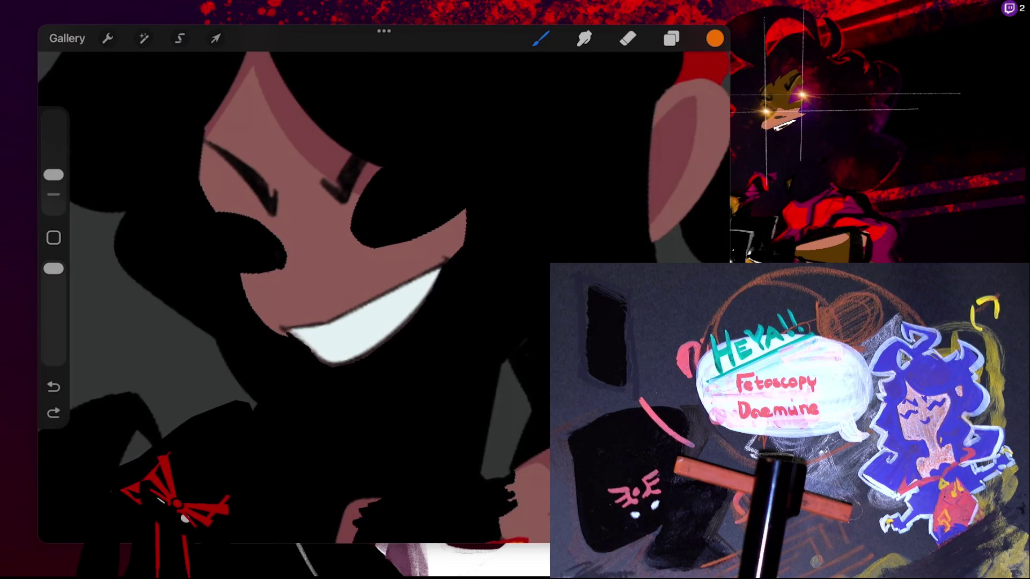
pyautogui.moveTo(244, 225); pyautogui.dragTo(262, 266)
pyautogui.hotkey('ctrl', 'z')
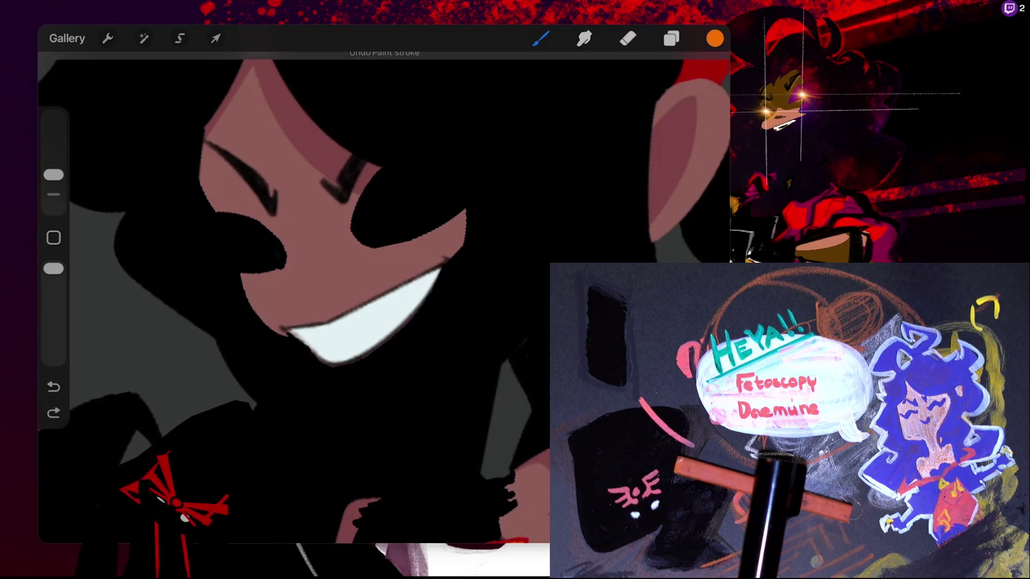
pyautogui.click(143, 38)
pyautogui.click(180, 38)
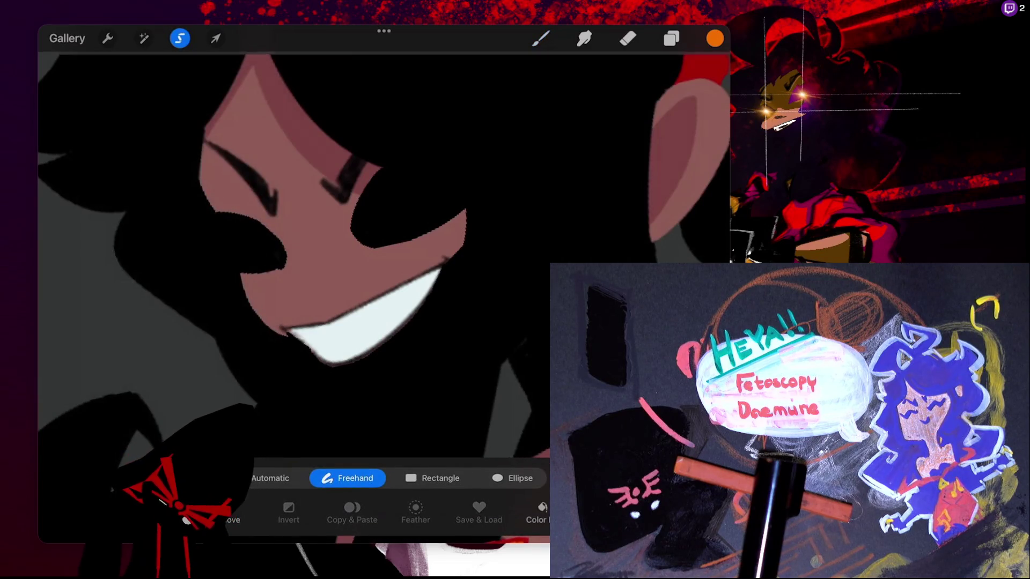
# Automatically select the black eye shapes and paint orange irises in both eyes
pyautogui.hotkey('ctrl', 'z')
pyautogui.click(274, 478)
pyautogui.click(236, 418)
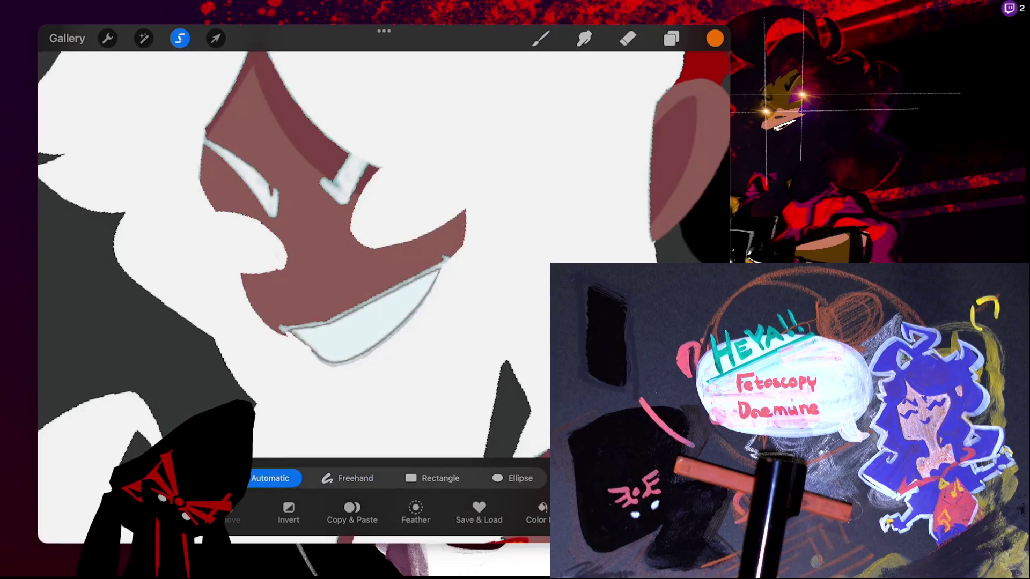
pyautogui.click(540, 38)
pyautogui.moveTo(257, 235)
pyautogui.mouseDown()
pyautogui.moveTo(274, 265)
pyautogui.moveTo(254, 221)
pyautogui.mouseUp()
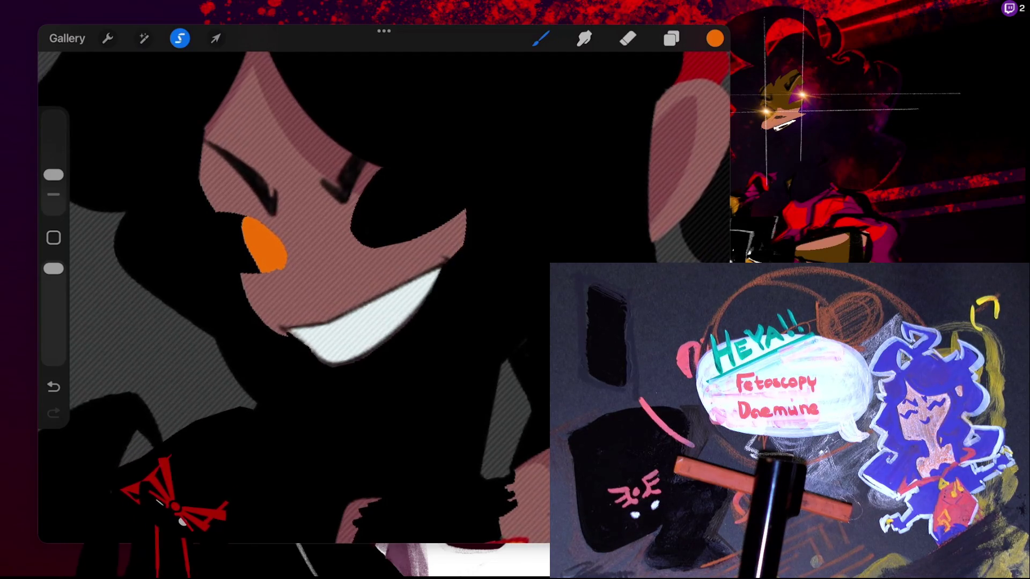
pyautogui.moveTo(399, 225)
pyautogui.mouseDown()
pyautogui.moveTo(406, 181)
pyautogui.moveTo(400, 231)
pyautogui.mouseUp()
pyautogui.moveTo(424, 193)
pyautogui.mouseDown()
pyautogui.moveTo(385, 179)
pyautogui.moveTo(435, 226)
pyautogui.moveTo(441, 204)
pyautogui.mouseUp()
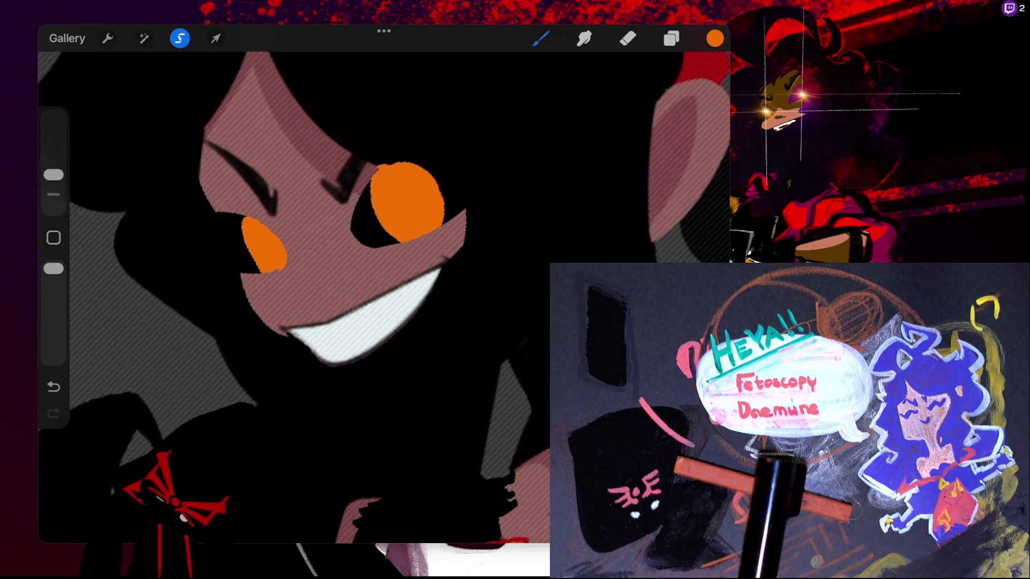
# Switch to black and draw a ColorDrop-filled oval pupil in the right eye
pyautogui.click(715, 38)
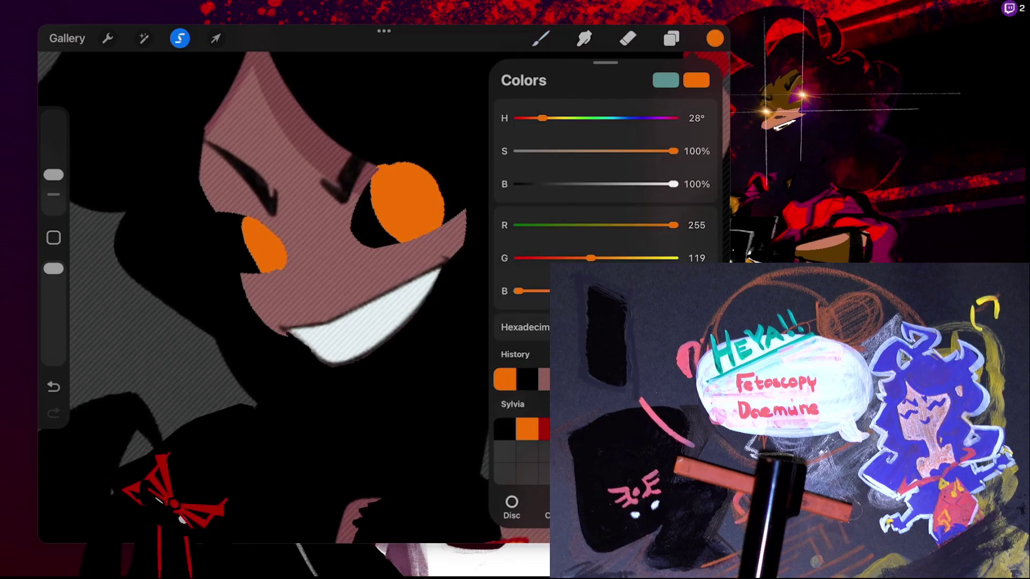
pyautogui.click(714, 38)
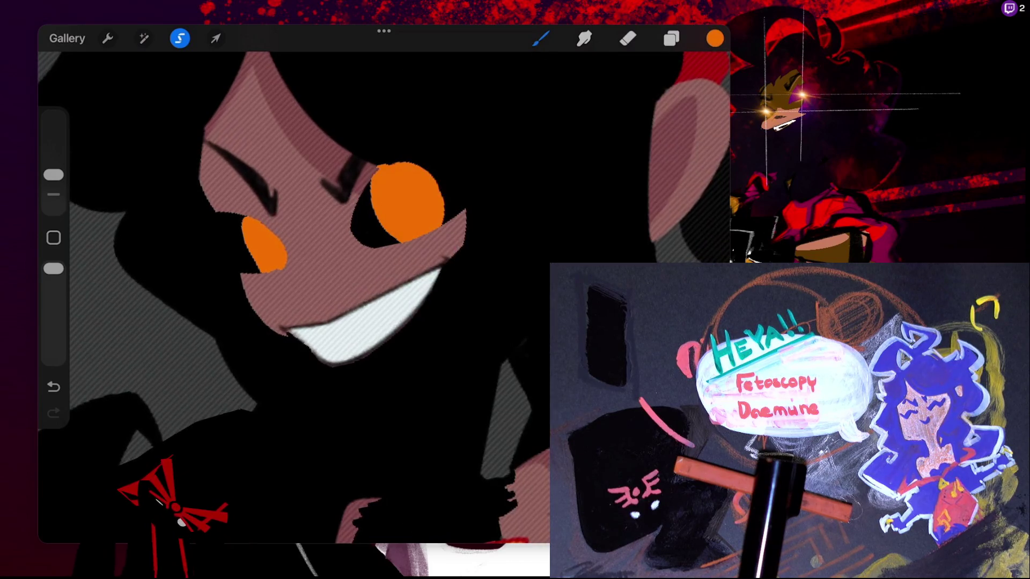
pyautogui.click(714, 38)
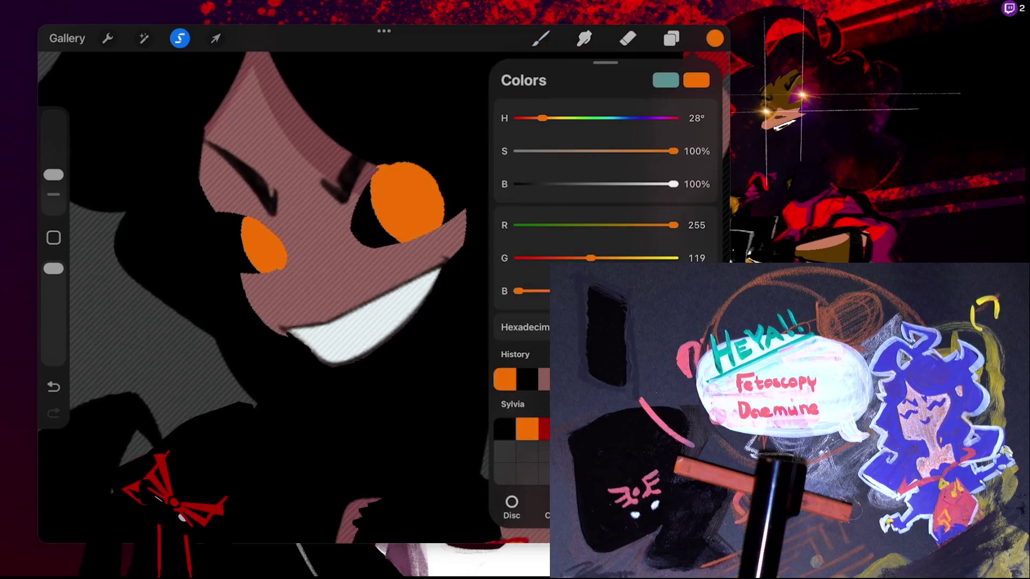
pyautogui.click(714, 38)
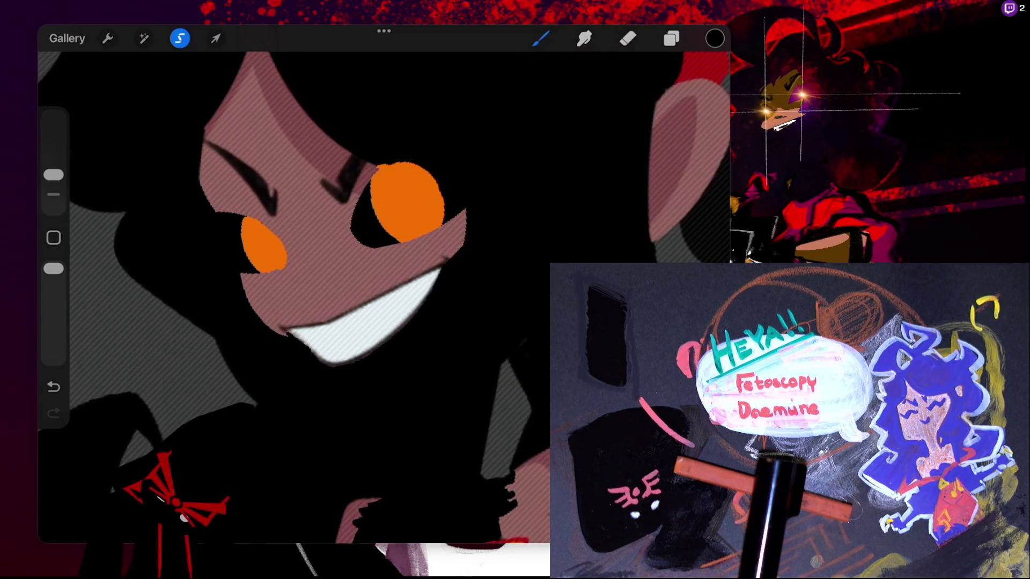
pyautogui.hotkey('ctrl', 'z')
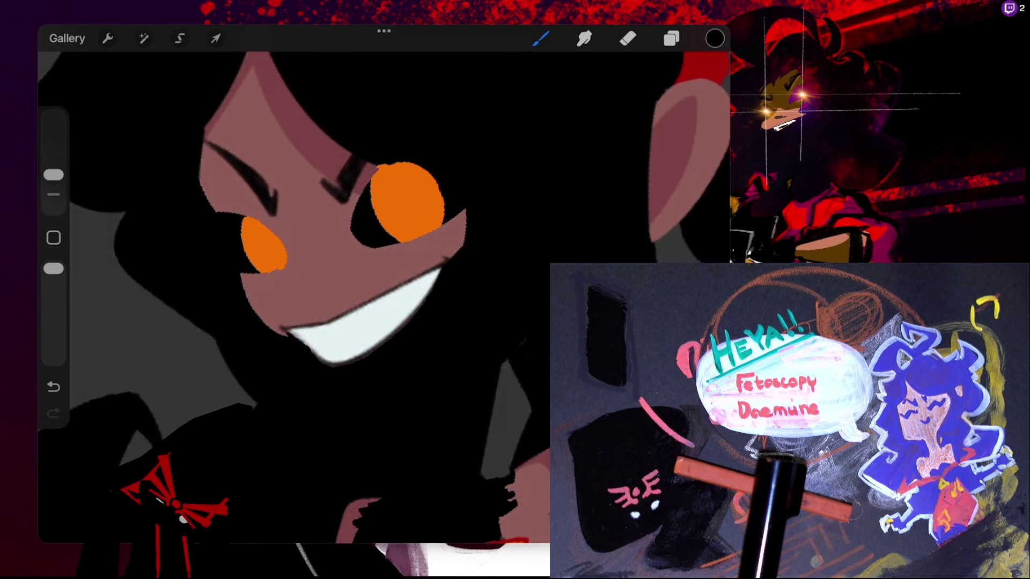
pyautogui.press('s')
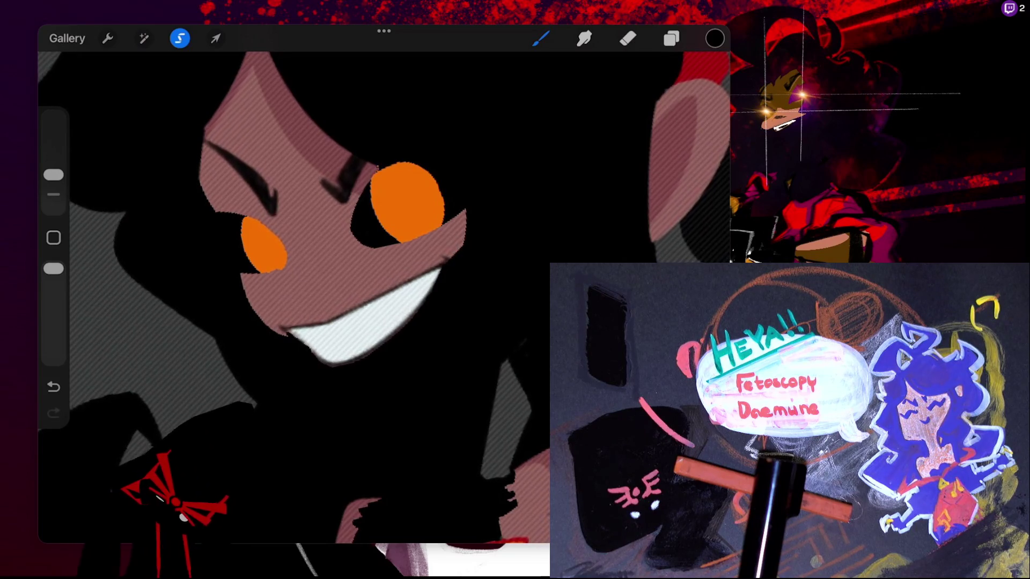
pyautogui.hotkey('ctrl', 'z')
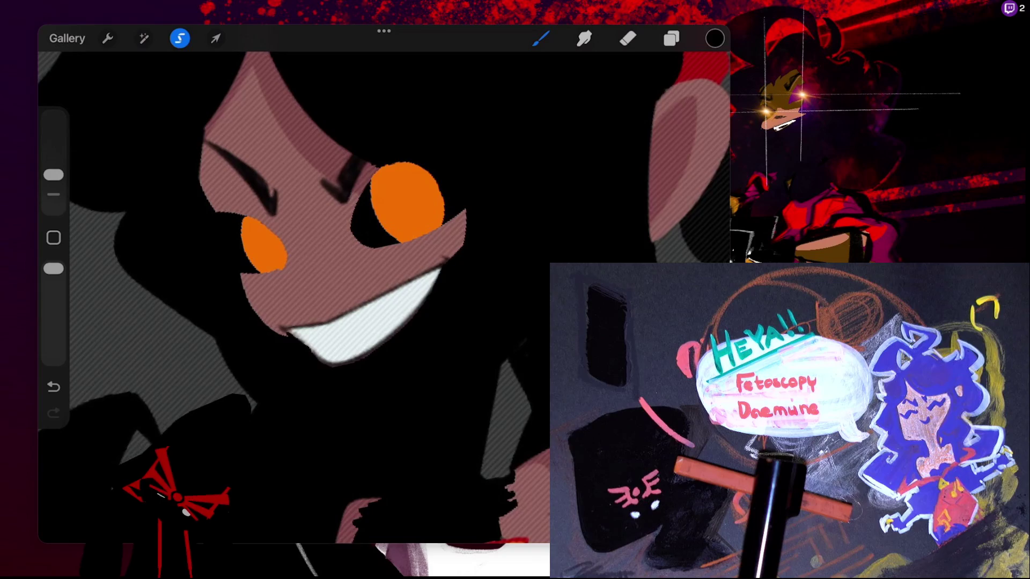
pyautogui.hotkey('ctrl', 'z')
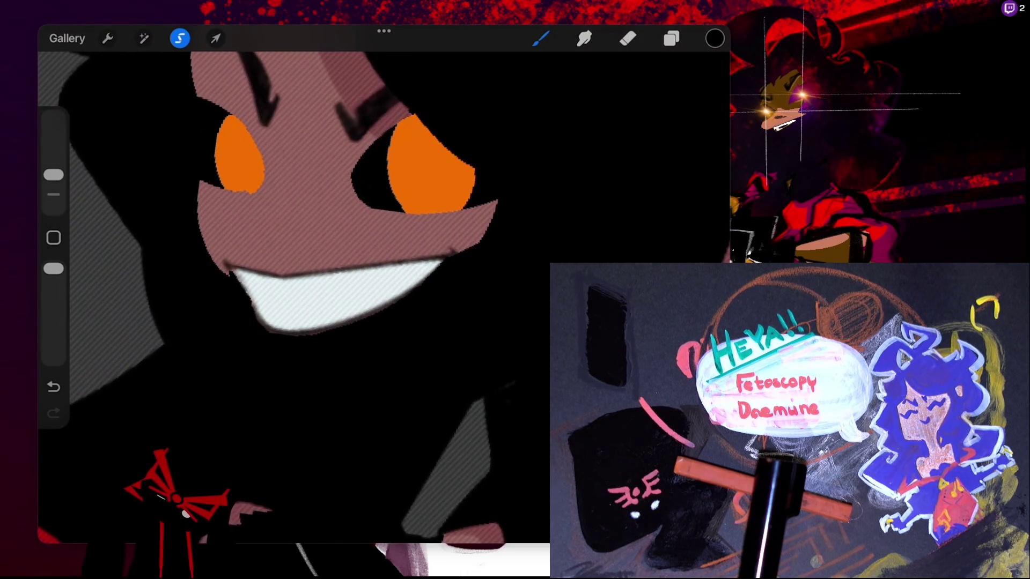
pyautogui.moveTo(443, 143)
pyautogui.mouseDown()
pyautogui.moveTo(418, 172)
pyautogui.moveTo(437, 153)
pyautogui.mouseUp()
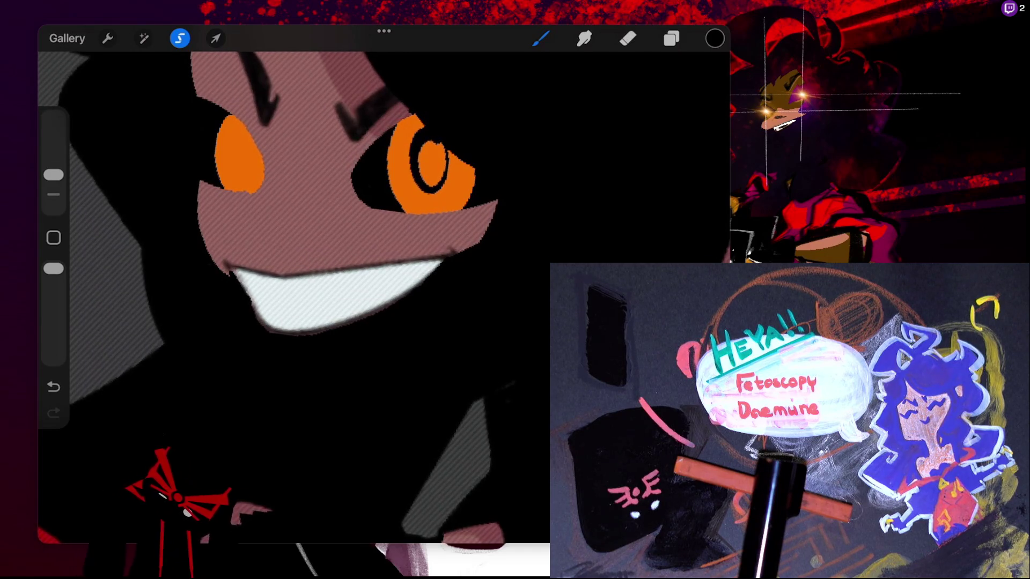
pyautogui.moveTo(715, 38); pyautogui.dragTo(429, 147)
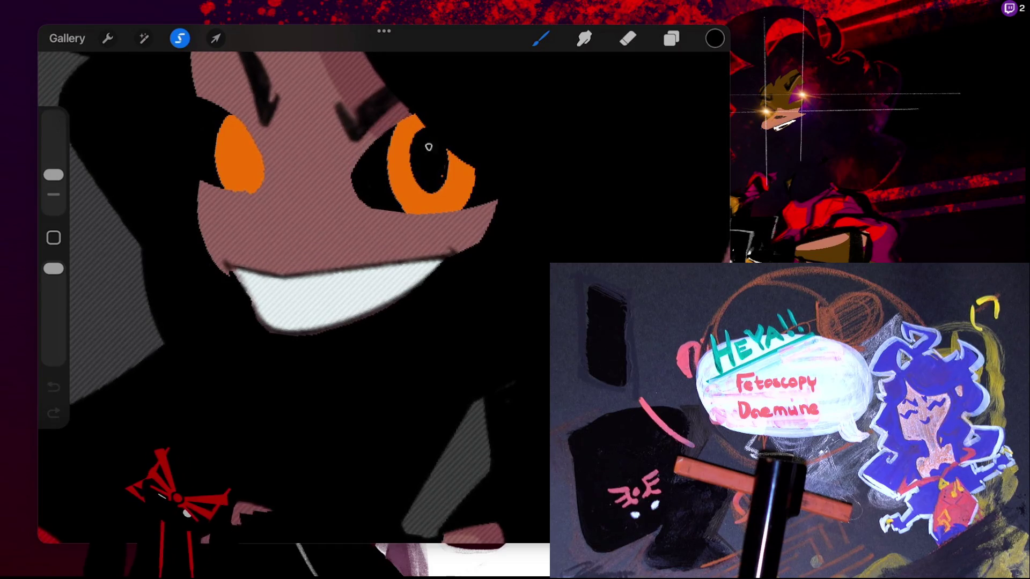
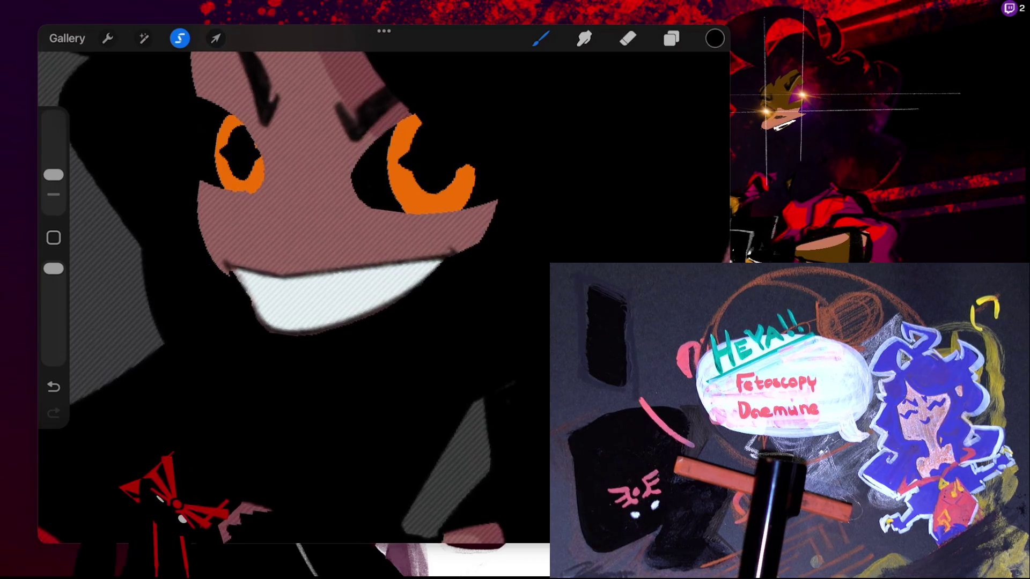
# Clear the selection on the character and reopen the Untitled Artwork canvas from the Gallery
pyautogui.scroll(-5, 375, 295)
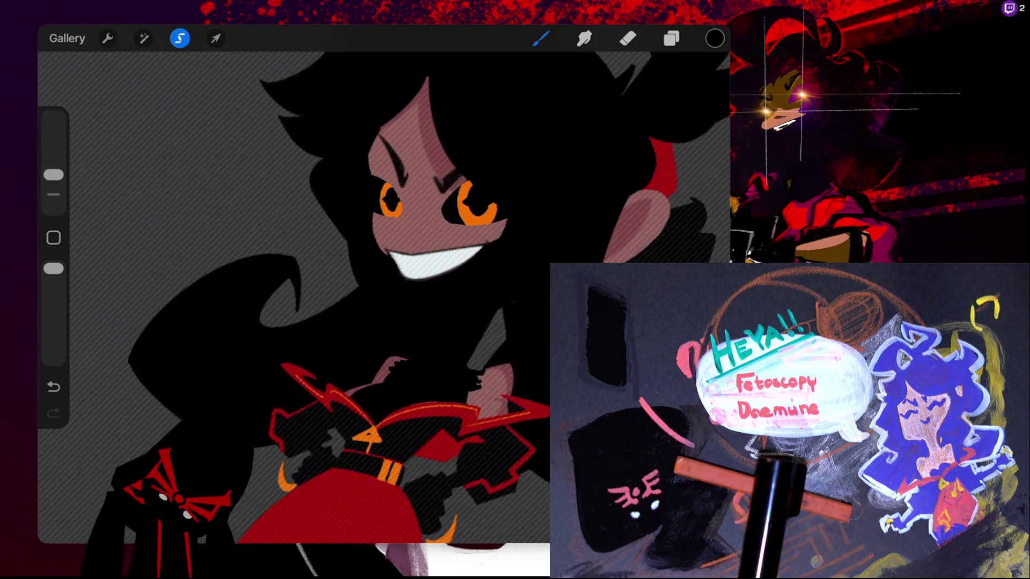
pyautogui.click(179, 38)
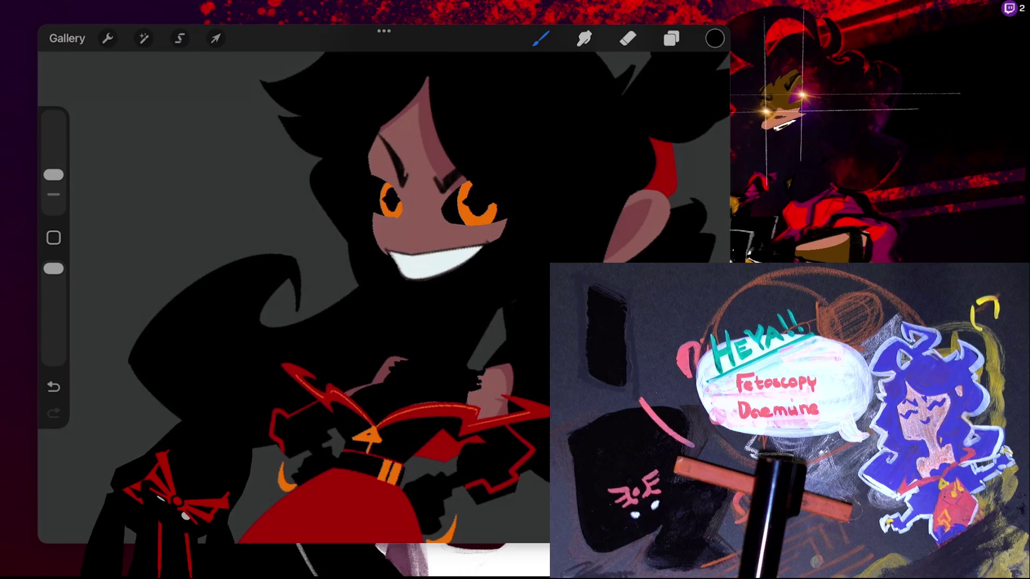
pyautogui.click(67, 38)
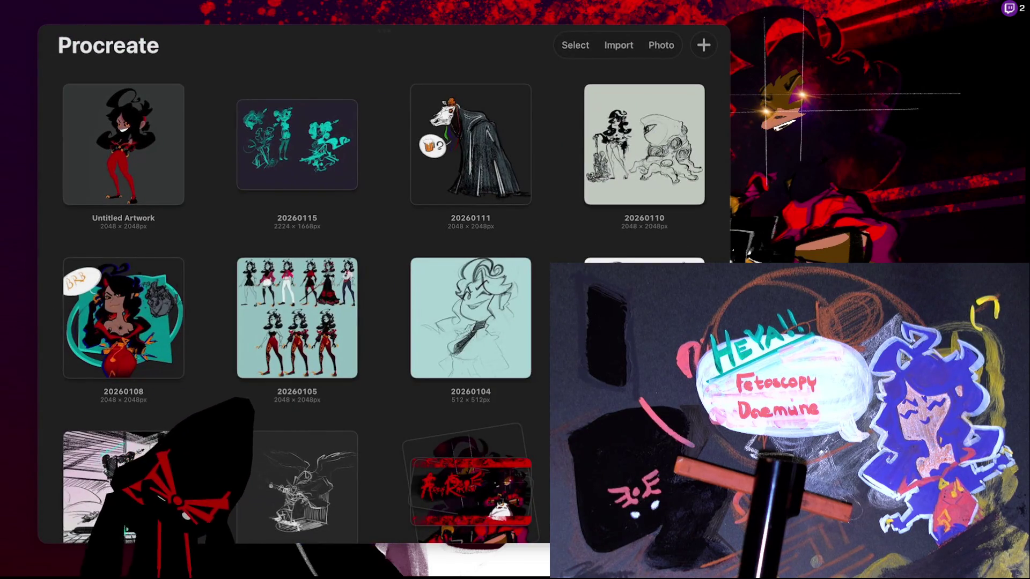
pyautogui.click(123, 144)
# Pick orange (hue 28°, saturation and brightness 100%) as the painting colour
pyautogui.scroll(5, 375, 242)
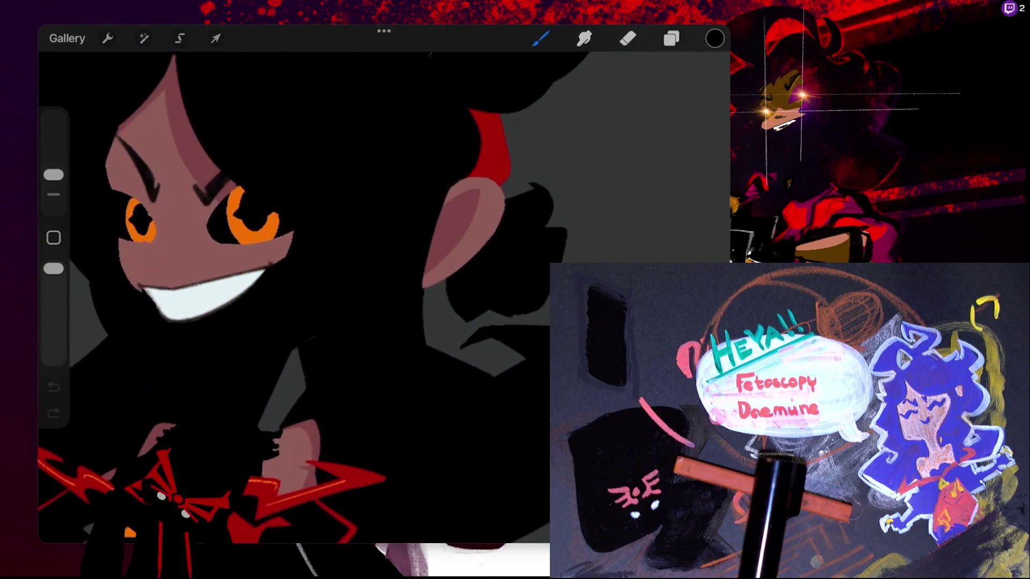
pyautogui.click(715, 38)
pyautogui.click(527, 380)
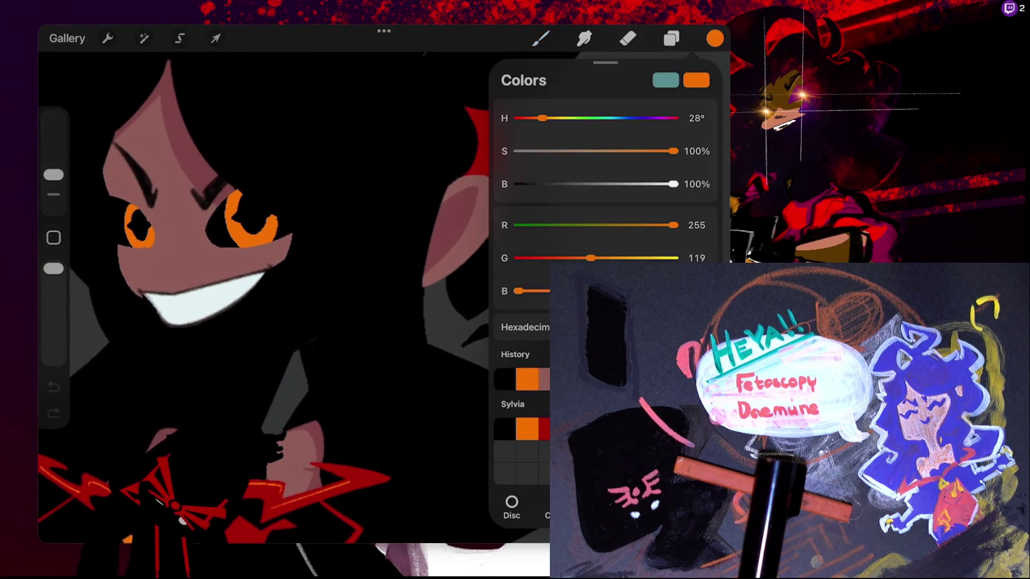
# Try extending the right eye's orange shape, undo the strokes, then choose near-white (hue 181°, 6% saturation)
pyautogui.click(714, 39)
pyautogui.scroll(3, 295, 241)
pyautogui.moveTo(370, 220); pyautogui.dragTo(350, 228)
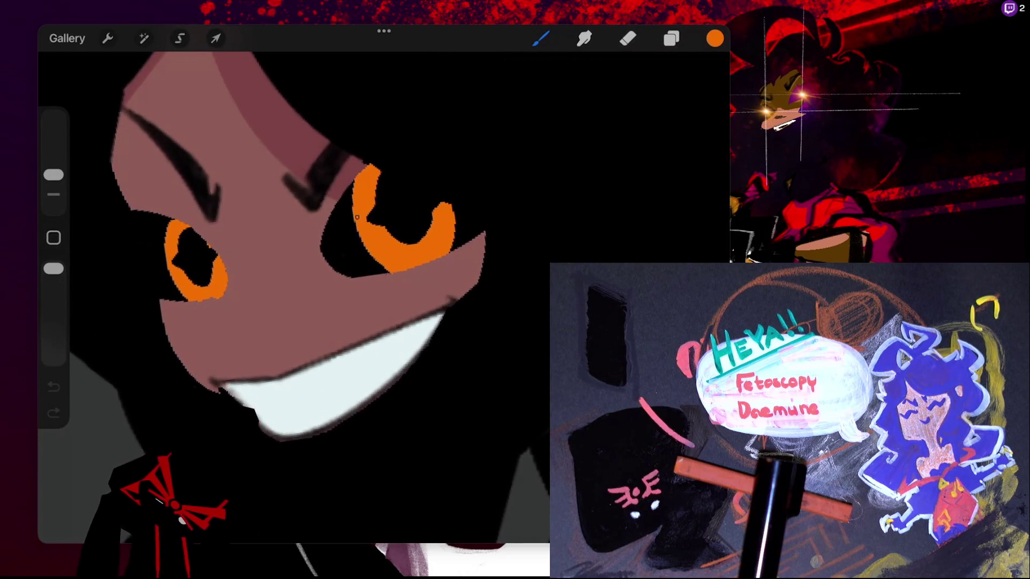
pyautogui.hotkey('ctrl', 'z')
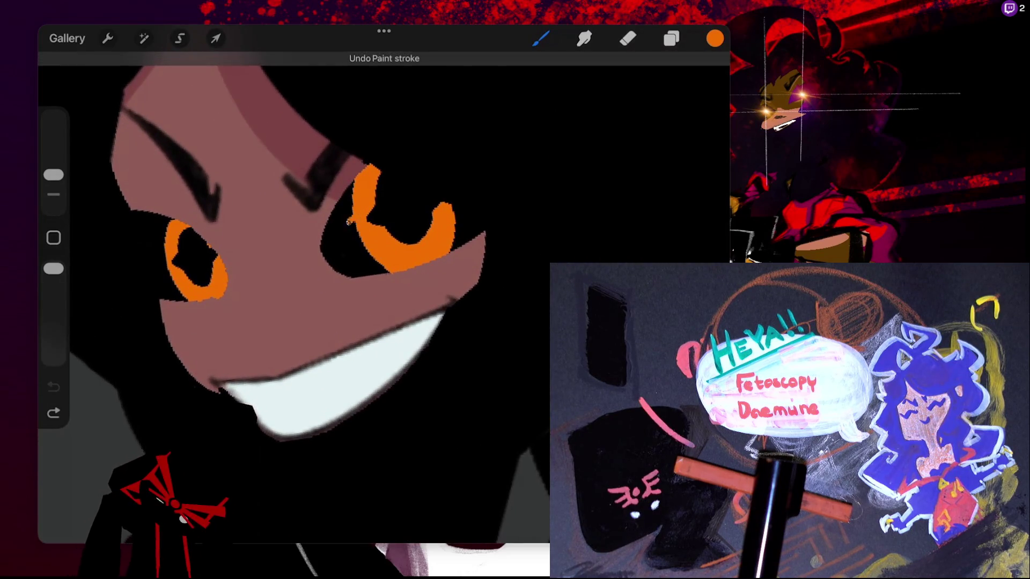
pyautogui.hotkey('ctrl', 'z')
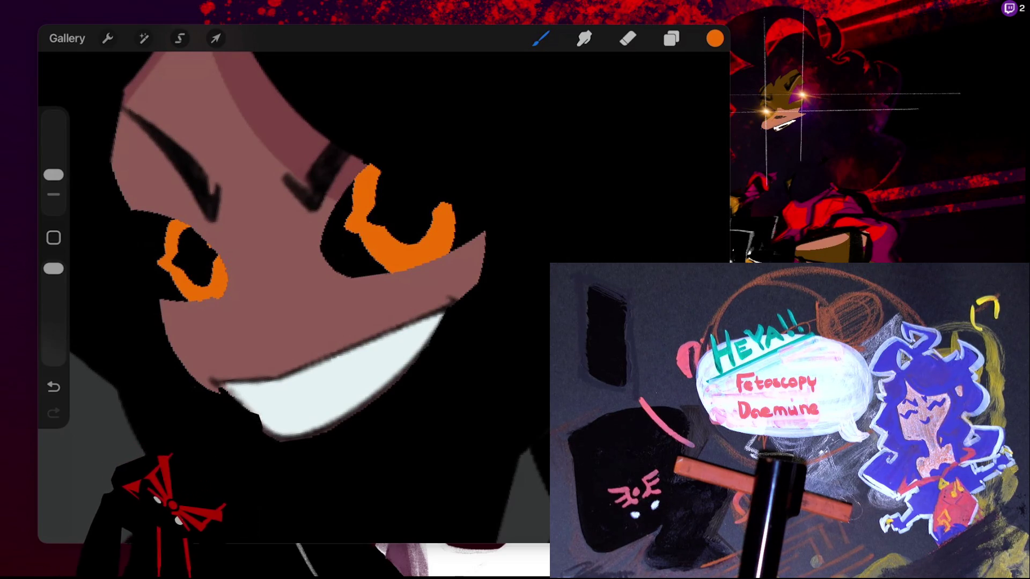
pyautogui.click(714, 38)
pyautogui.moveTo(673, 151); pyautogui.dragTo(519, 150)
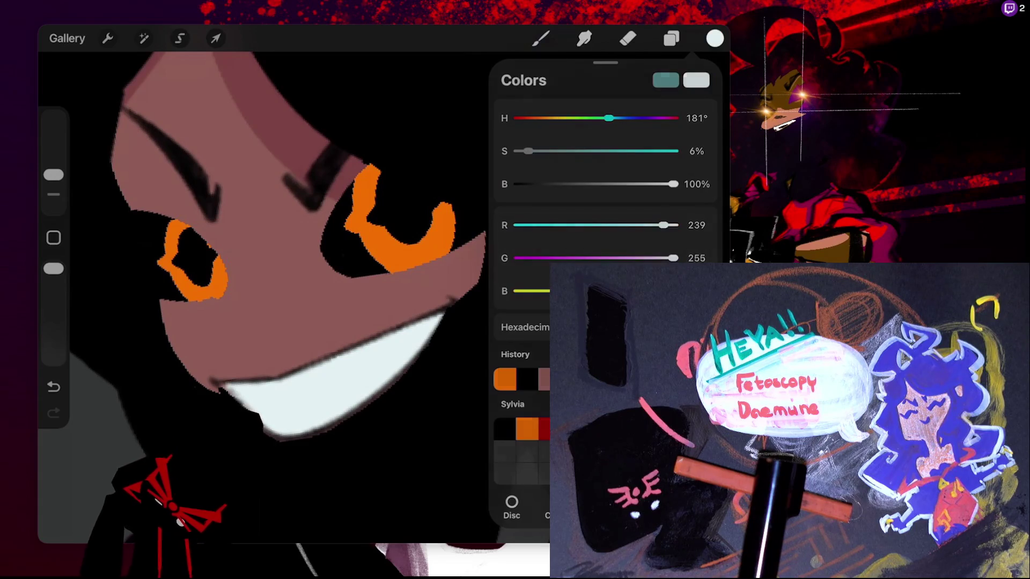
# Paint near-white highlight strokes across the right and left orange eyes, redrawing the right one longer
pyautogui.click(540, 38)
pyautogui.moveTo(337, 219)
pyautogui.mouseDown()
pyautogui.moveTo(387, 196)
pyautogui.moveTo(436, 206)
pyautogui.mouseUp()
pyautogui.hotkey('ctrl', 'z')
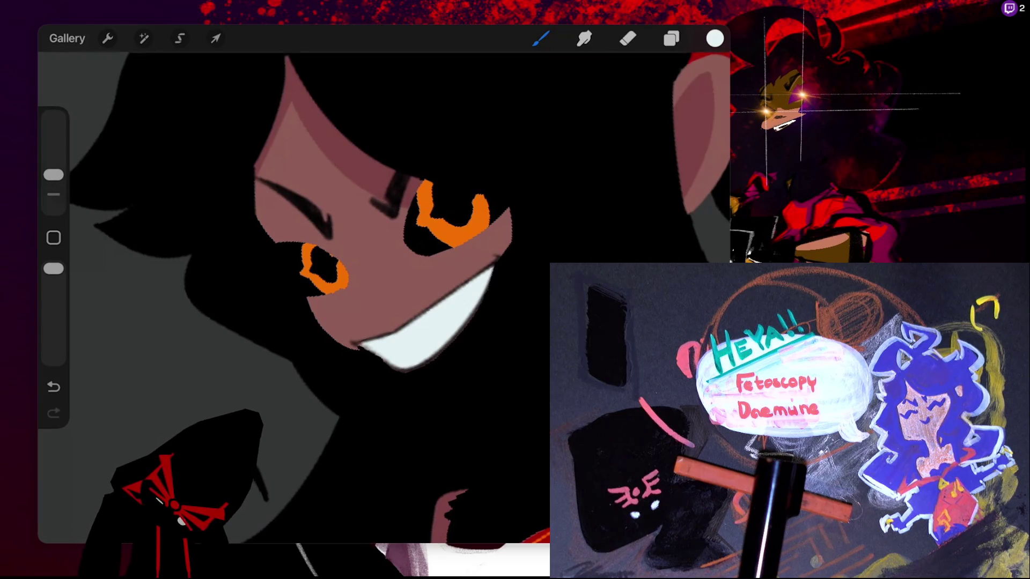
pyautogui.hotkey('ctrl', 'z')
pyautogui.moveTo(416, 215); pyautogui.dragTo(441, 197)
pyautogui.moveTo(295, 266); pyautogui.dragTo(315, 257)
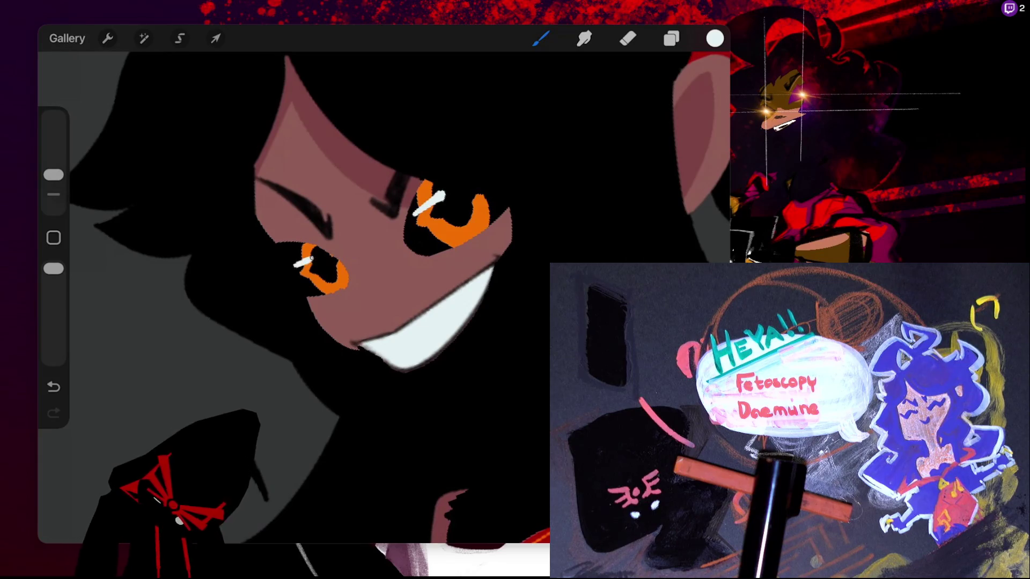
# Switch the painting colour back to black
pyautogui.scroll(5, 321, 241)
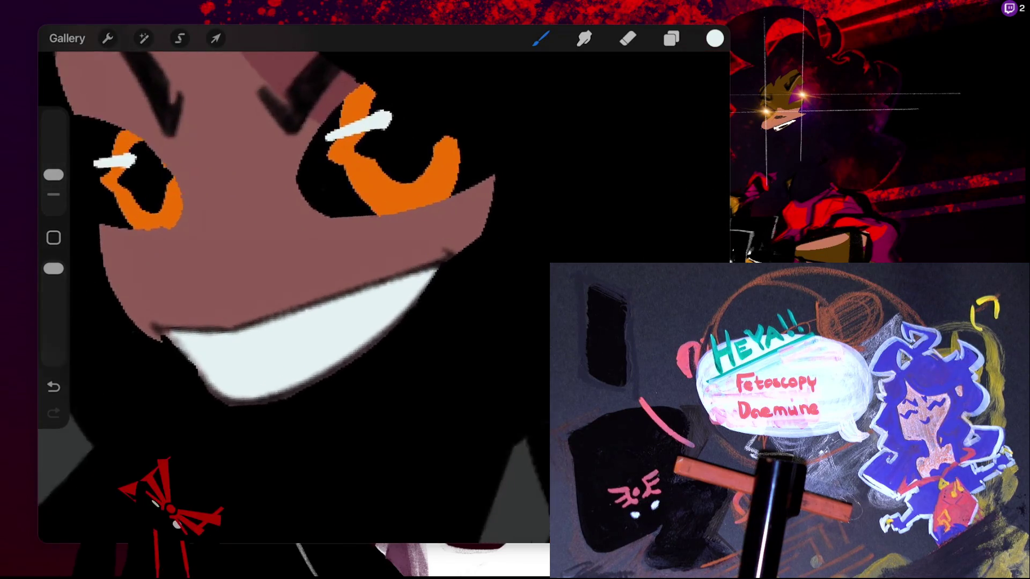
pyautogui.hscroll(-5, 301, 236)
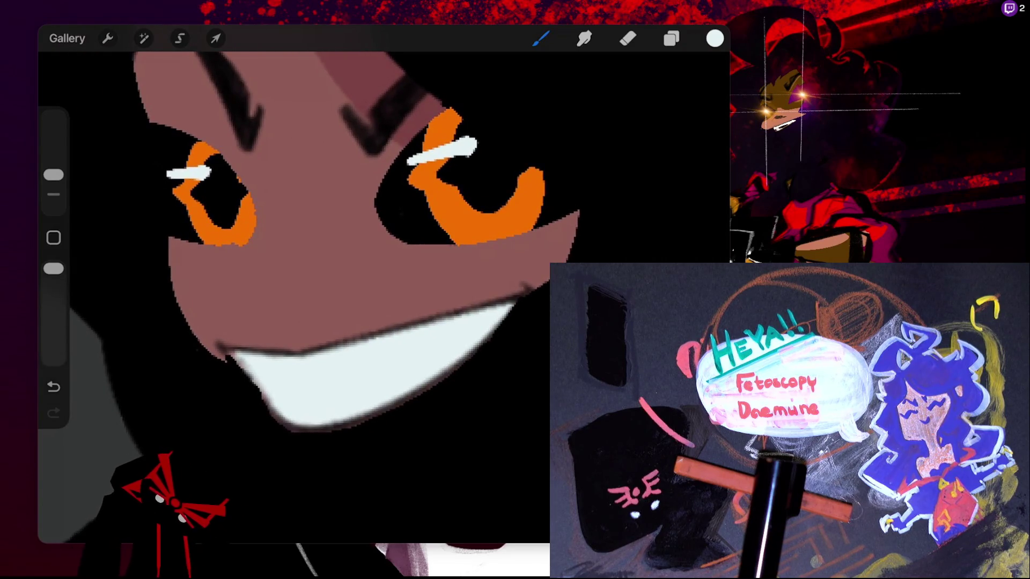
pyautogui.click(714, 38)
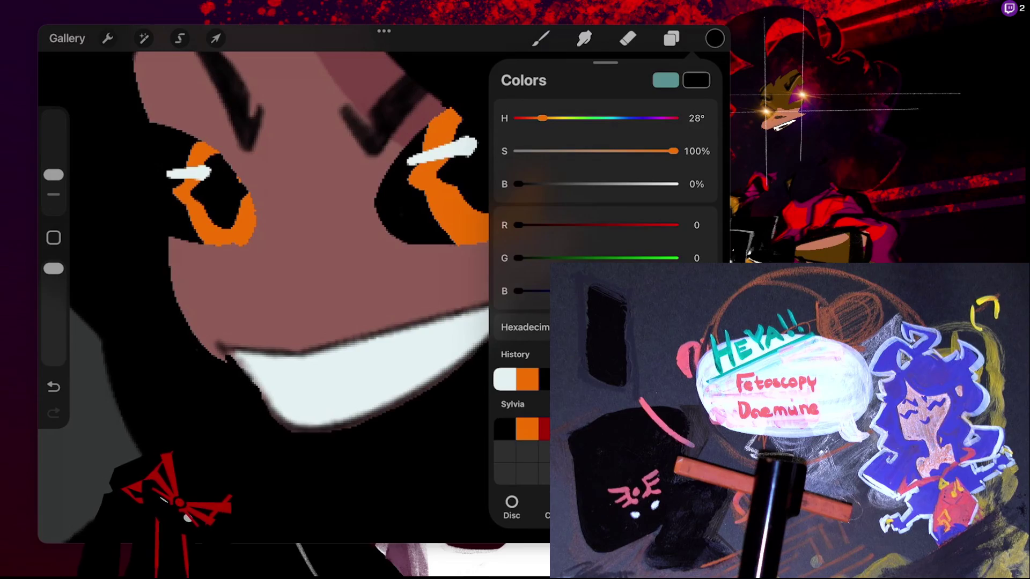
# Auto-select the orange areas of both eyes at a threshold around 37%
pyautogui.click(714, 38)
pyautogui.press('s')
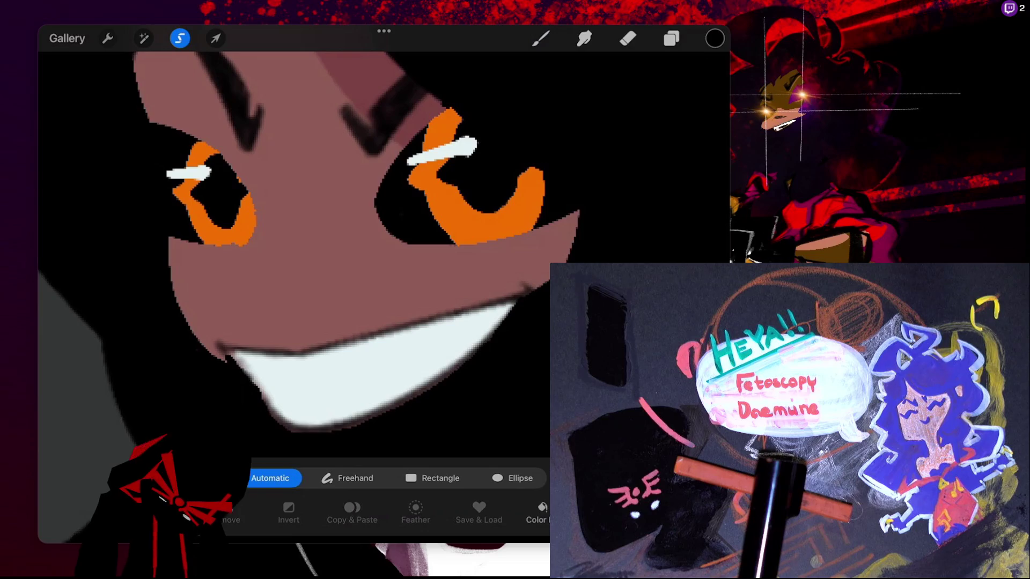
pyautogui.moveTo(243, 225)
pyautogui.mouseDown()
pyautogui.moveTo(138, 225)
pyautogui.moveTo(179, 225)
pyautogui.moveTo(167, 225)
pyautogui.mouseUp()
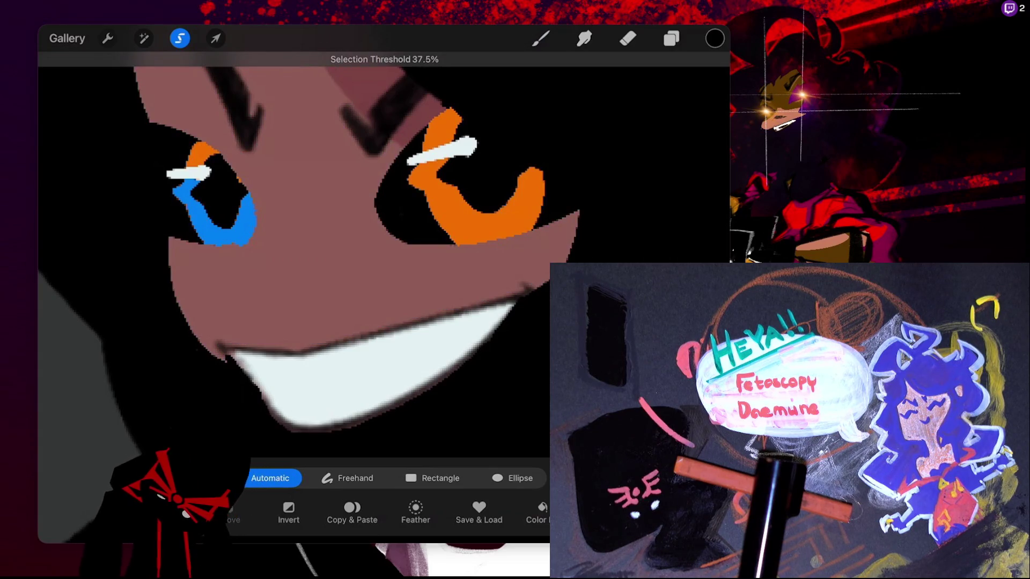
pyautogui.click(482, 214)
pyautogui.click(443, 126)
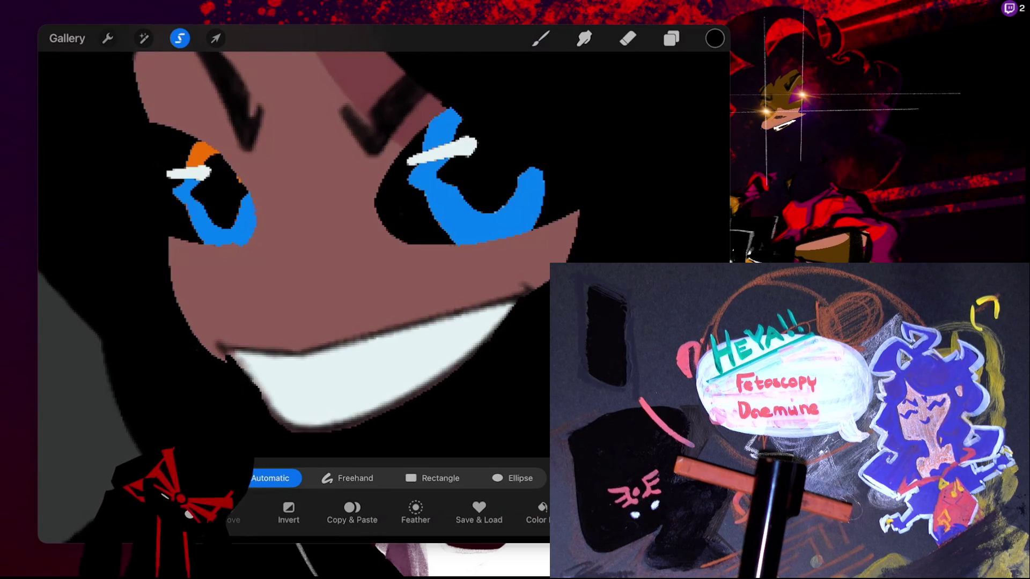
pyautogui.click(201, 153)
pyautogui.click(541, 38)
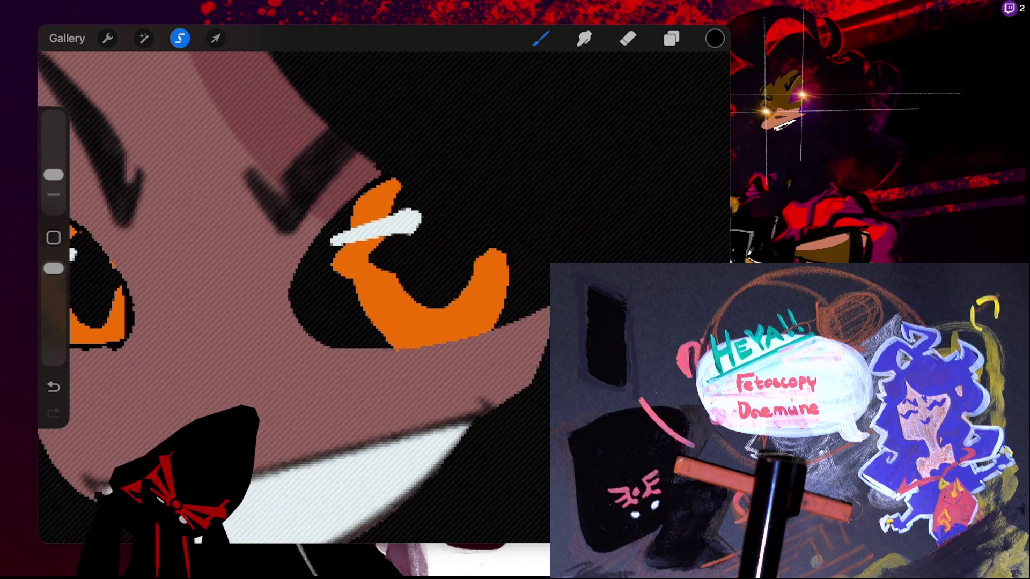
# Undo the last stroke, pick the rose-brown skin tone (hue 9°, 40%, 59%), and release the selection
pyautogui.hotkey('ctrl', 'z')
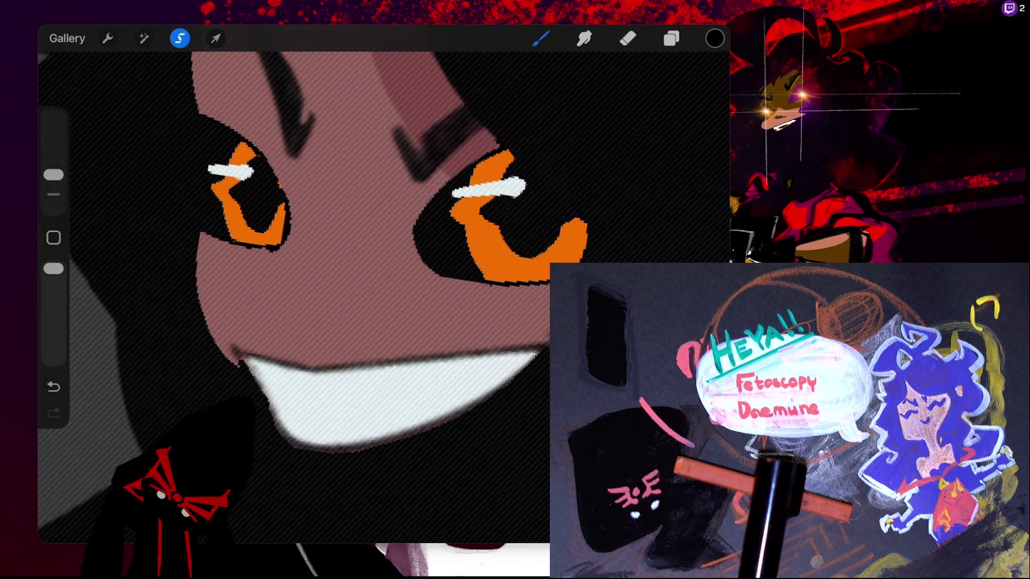
pyautogui.press('l')
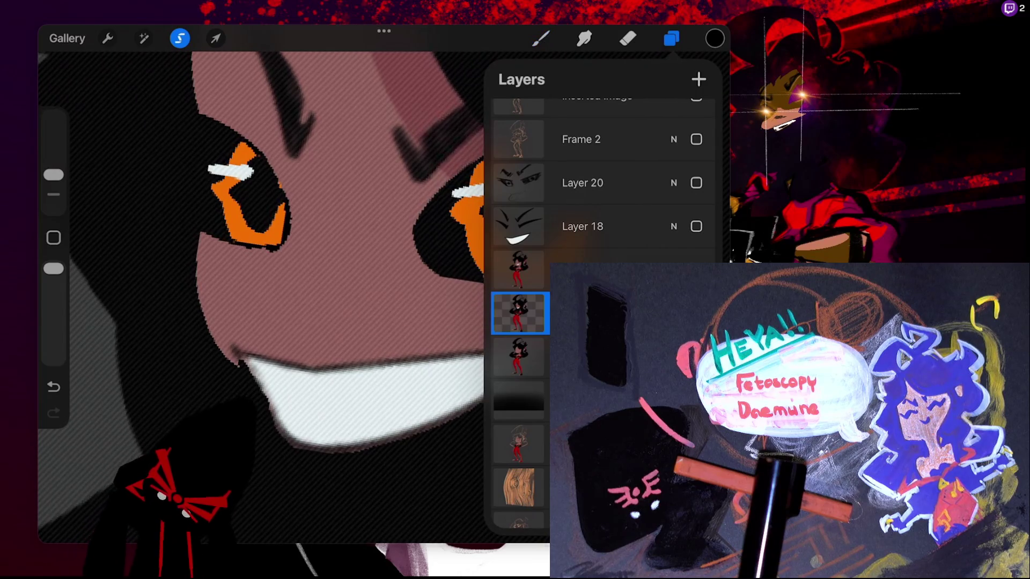
pyautogui.press('c')
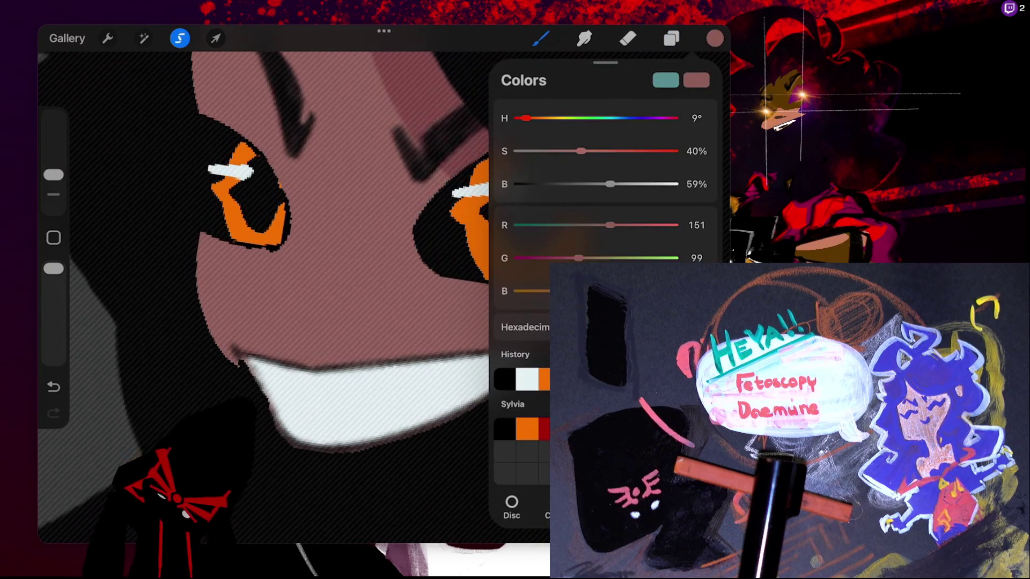
pyautogui.press('l')
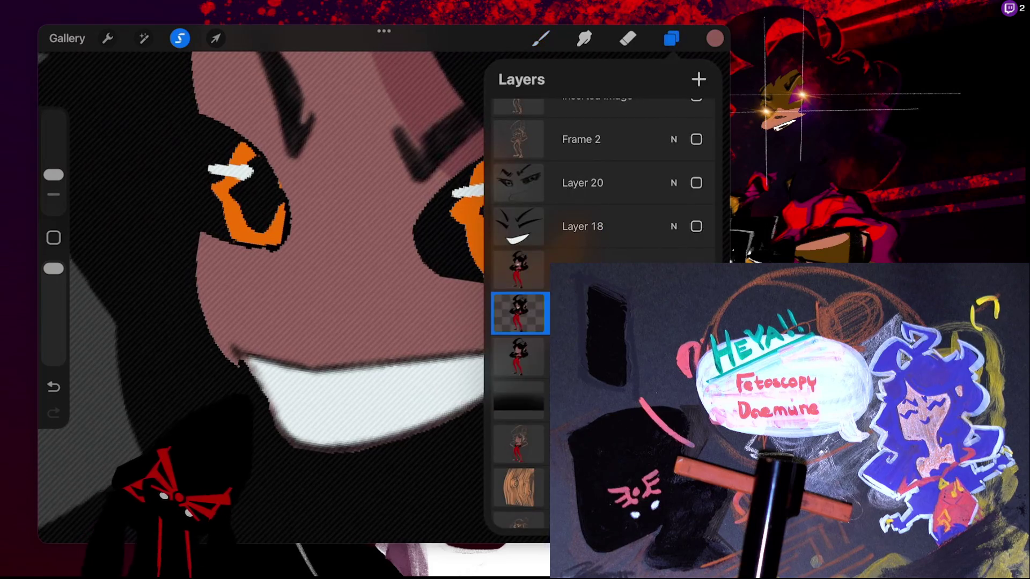
pyautogui.press('v')
pyautogui.press('b')
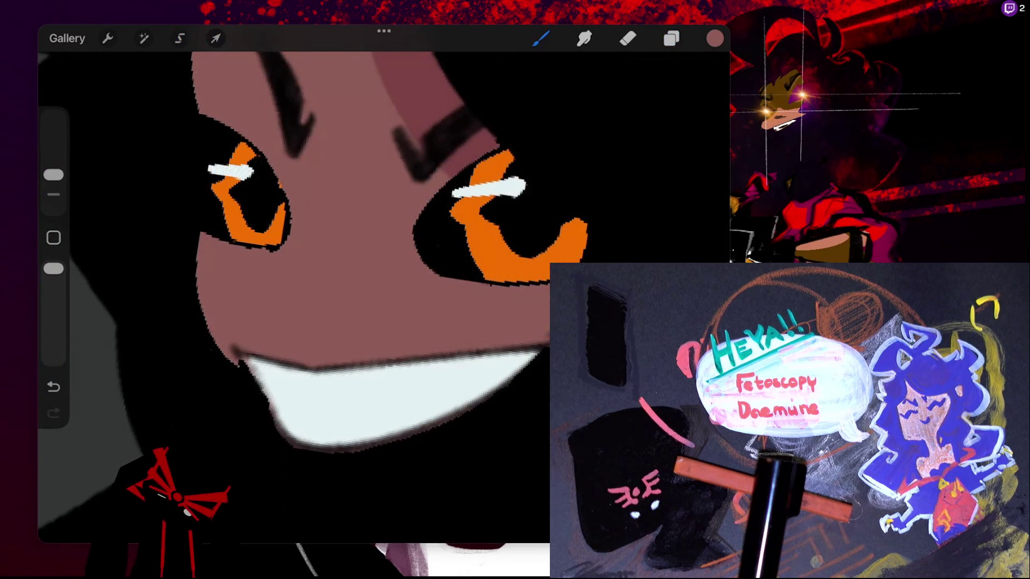
pyautogui.scroll(5, 384, 295)
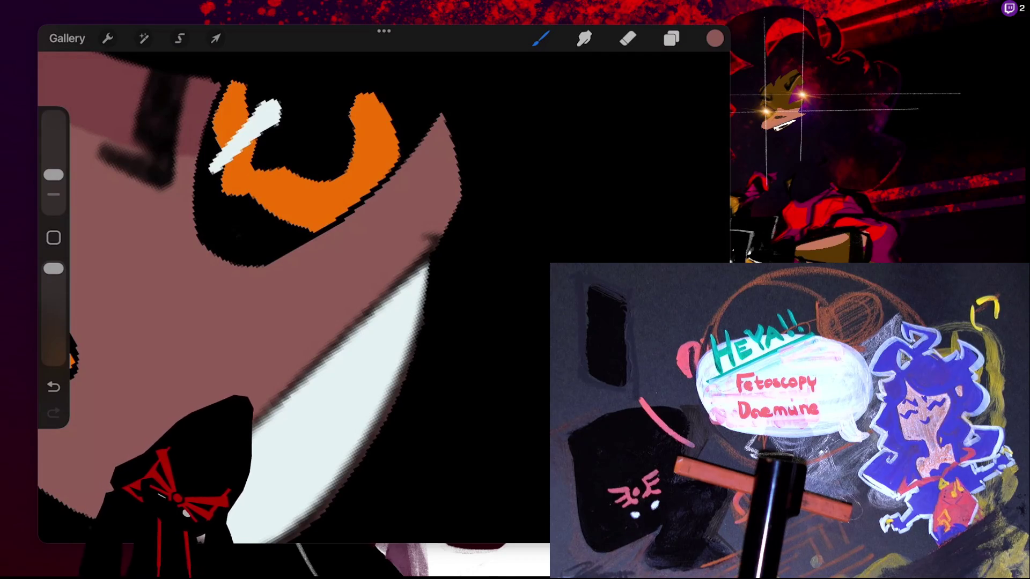
pyautogui.scroll(-3, 383, 295)
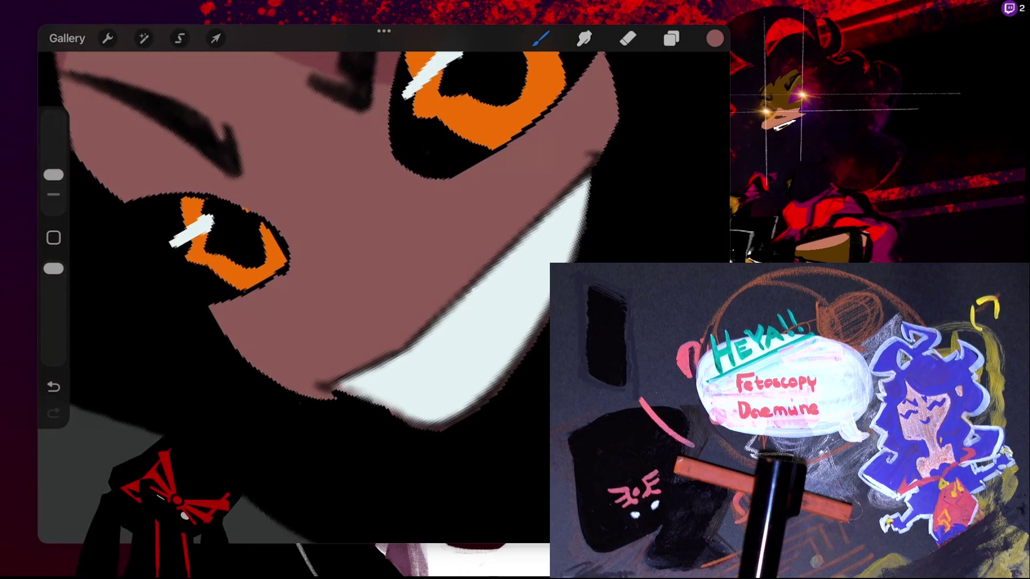
pyautogui.hotkey('ctrl', 'z')
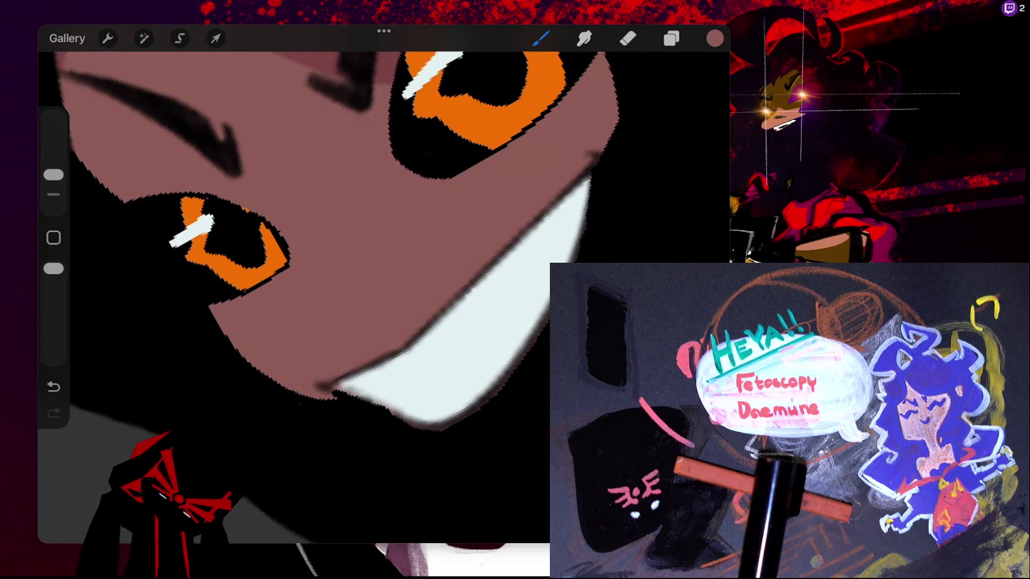
pyautogui.scroll(3, 332, 231)
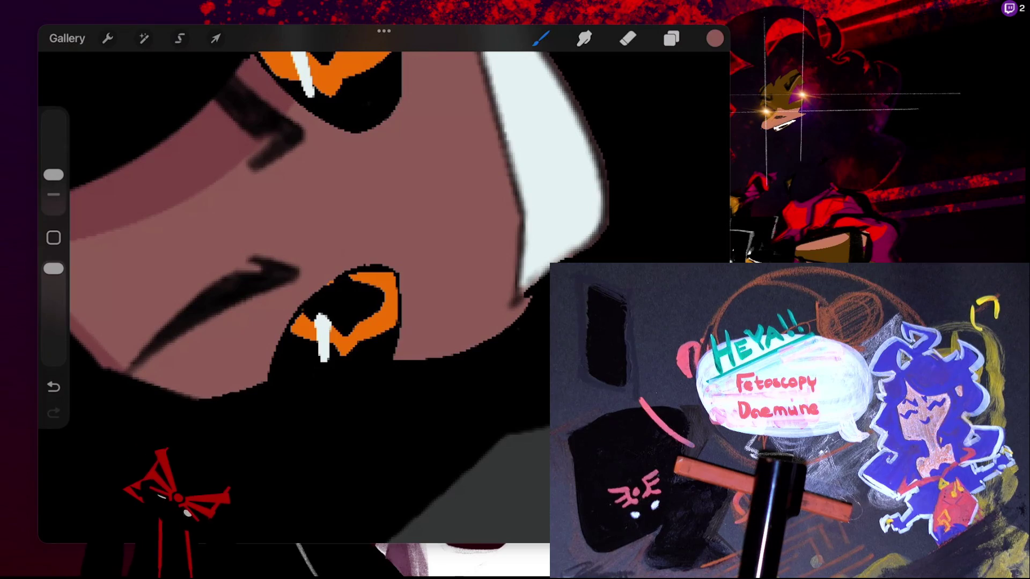
pyautogui.scroll(3, 333, 230)
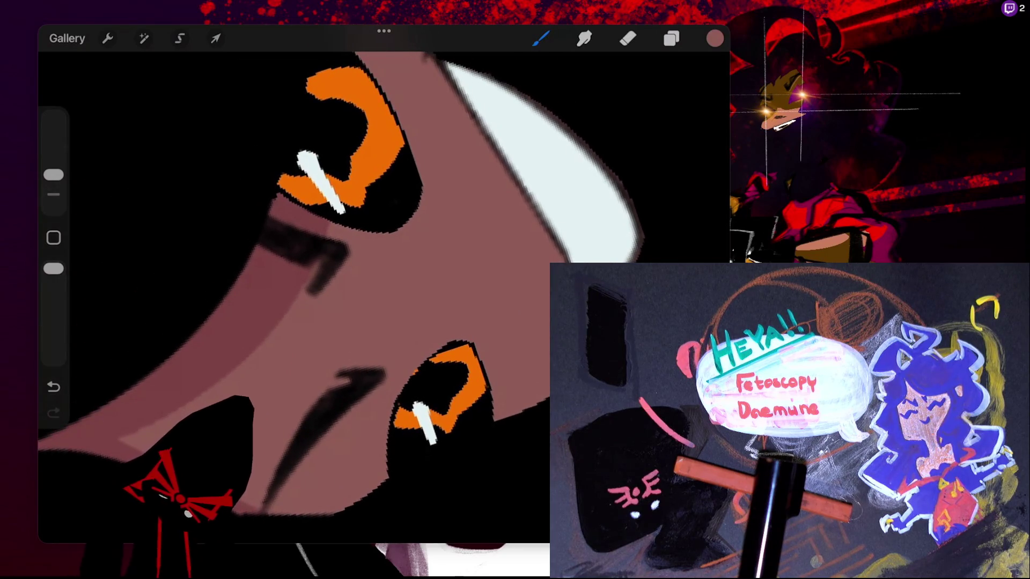